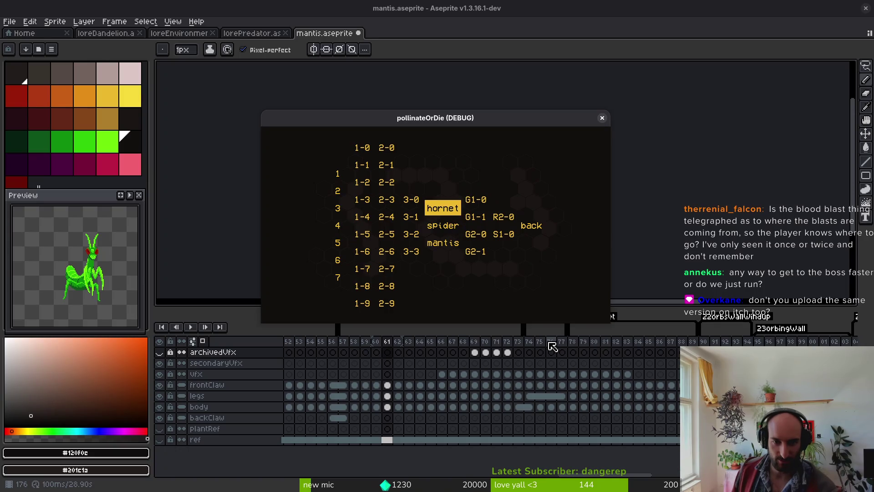
Pick mantis from the debug boss list and fight it until killed (attempt 8, 48.0 damage)
{"action": "key", "text": "Down"}
{"action": "key", "text": "Up"}
{"action": "key", "text": "Down"}
{"action": "key", "text": "Down"}
{"action": "key", "text": "Up"}
{"action": "key", "text": "Up"}
{"action": "key", "text": "Down"}
{"action": "key", "text": "Down"}
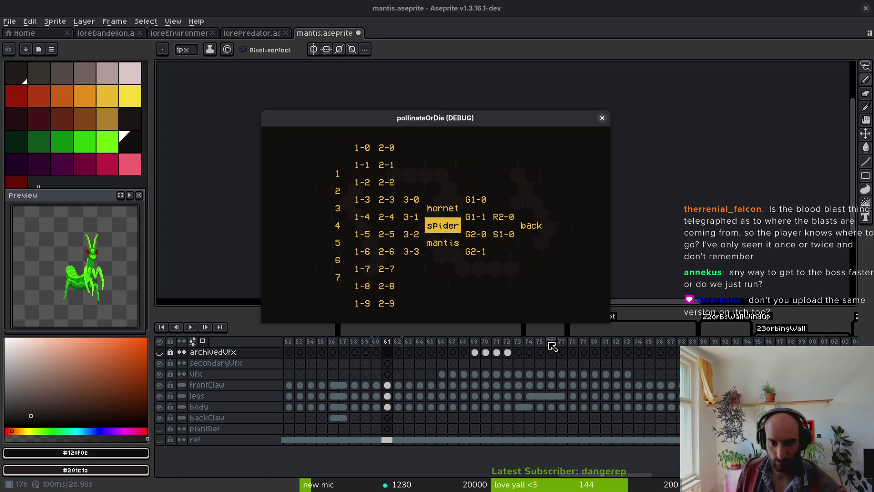
{"action": "key", "text": "Up"}
{"action": "key", "text": "Up"}
{"action": "key", "text": "Down"}
{"action": "key", "text": "Down"}
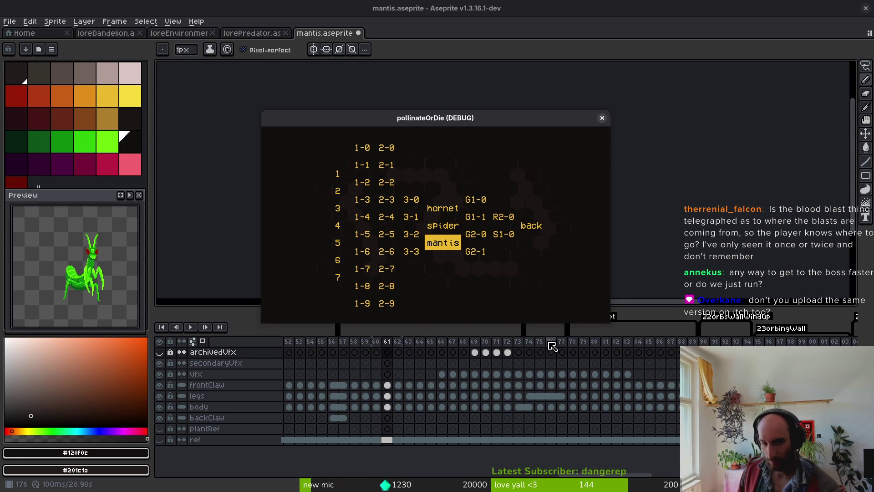
{"action": "key", "text": "Up"}
{"action": "key", "text": "Down"}
{"action": "key", "text": "Return"}
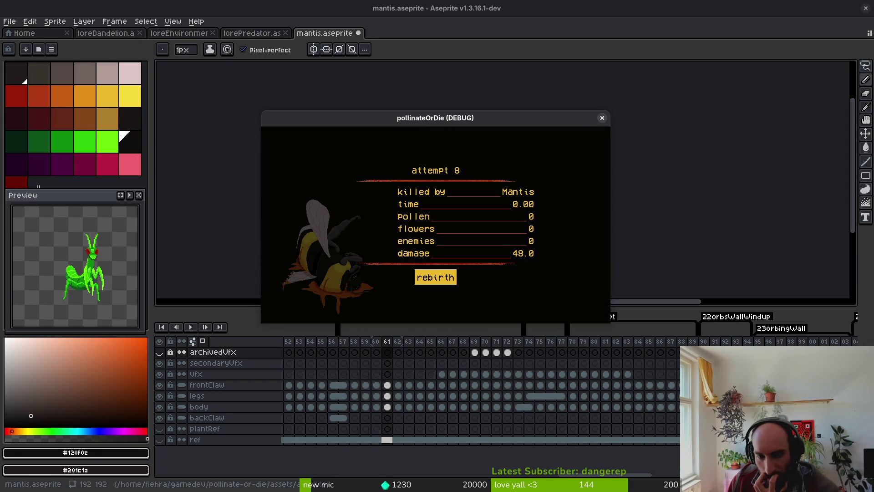
Close the game and compare the mantis wall-windup poses at frames 90 and 94
{"action": "left_click", "coordinate": [602, 119]}
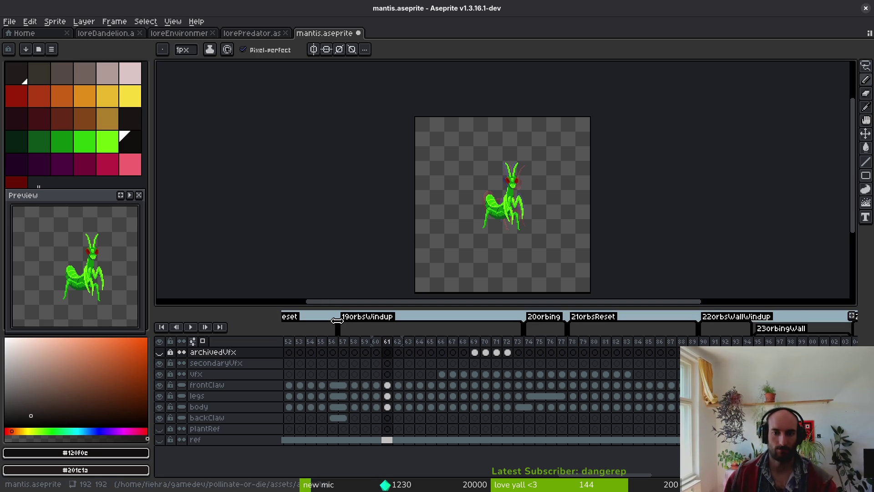
{"action": "left_click_drag", "start_coordinate": [557, 390], "coordinate": [528, 390]}
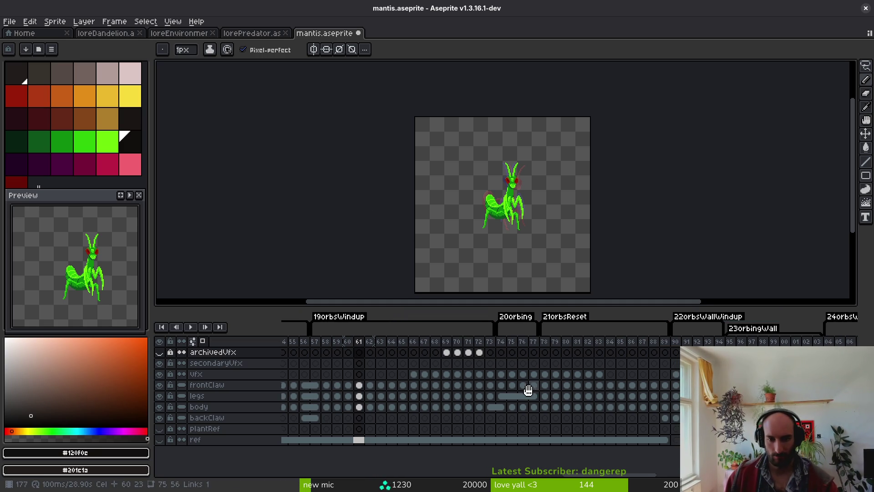
{"action": "scroll", "coordinate": [452, 376], "scroll_direction": "right", "scroll_amount": 6}
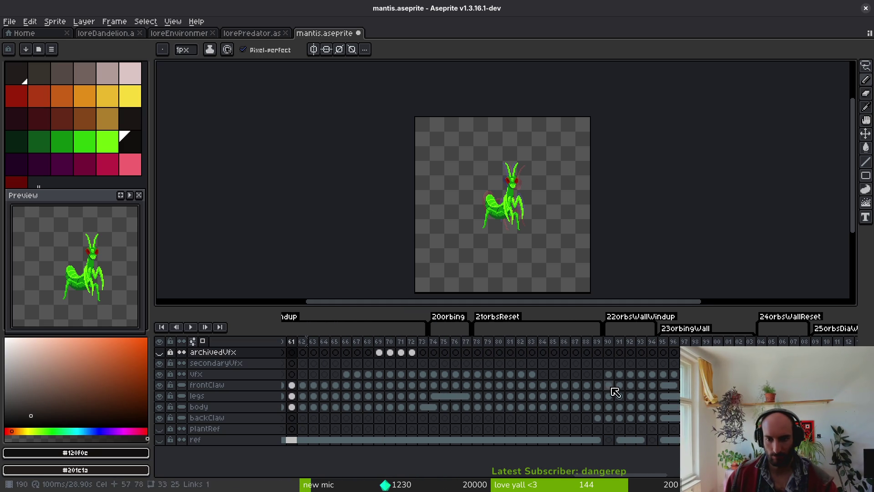
{"action": "left_click", "coordinate": [609, 342]}
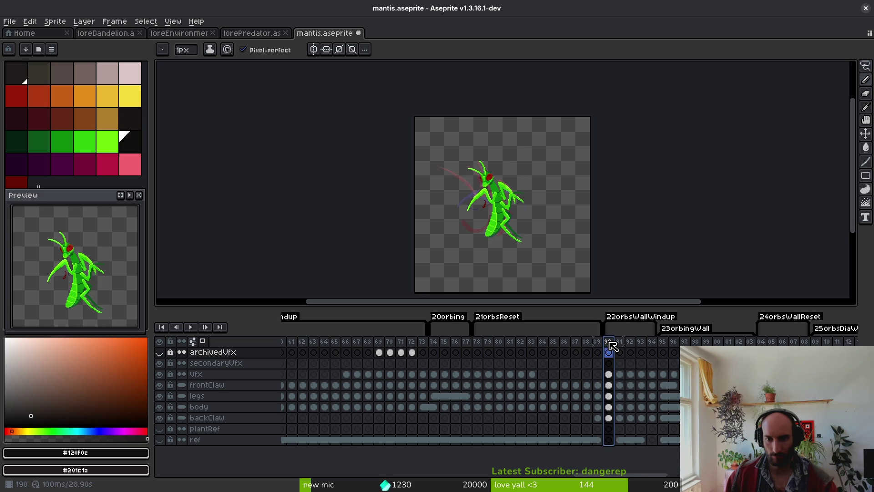
{"action": "left_click", "coordinate": [656, 348]}
{"action": "left_click", "coordinate": [612, 348]}
{"action": "left_click", "coordinate": [658, 348]}
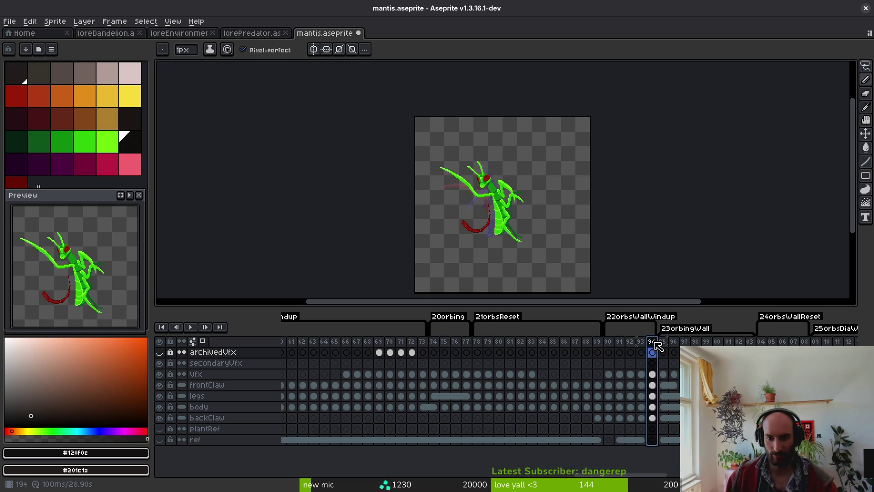
{"action": "left_click", "coordinate": [610, 351]}
{"action": "key", "text": "Right"}
{"action": "key", "text": "Right"}
{"action": "key", "text": "Right"}
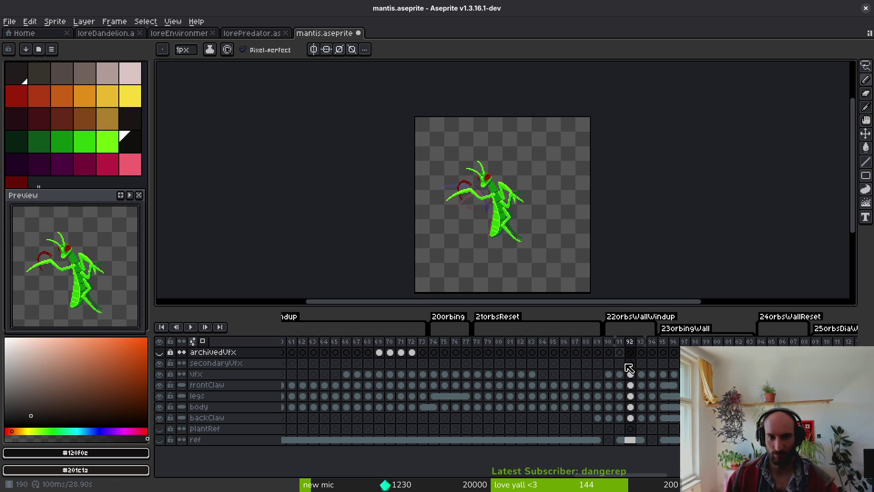
{"action": "key", "text": "Left"}
{"action": "key", "text": "Left"}
{"action": "key", "text": "Left"}
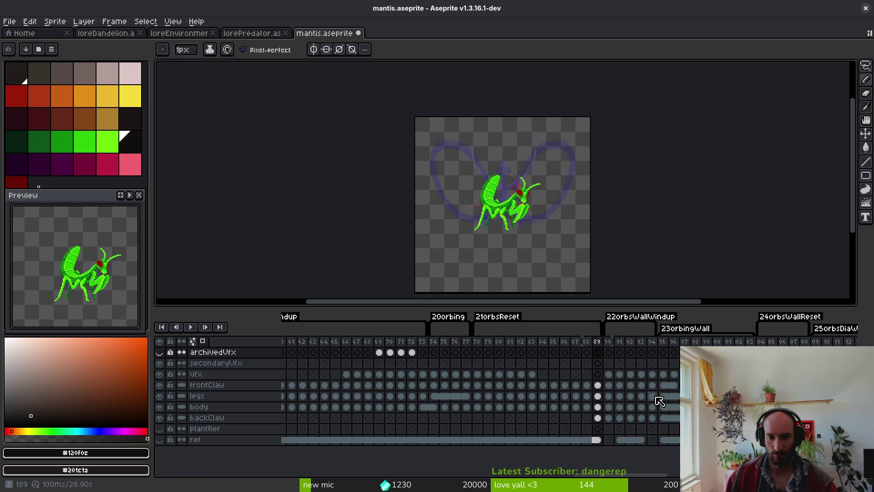
{"action": "key", "text": "Right"}
{"action": "key", "text": "Left"}
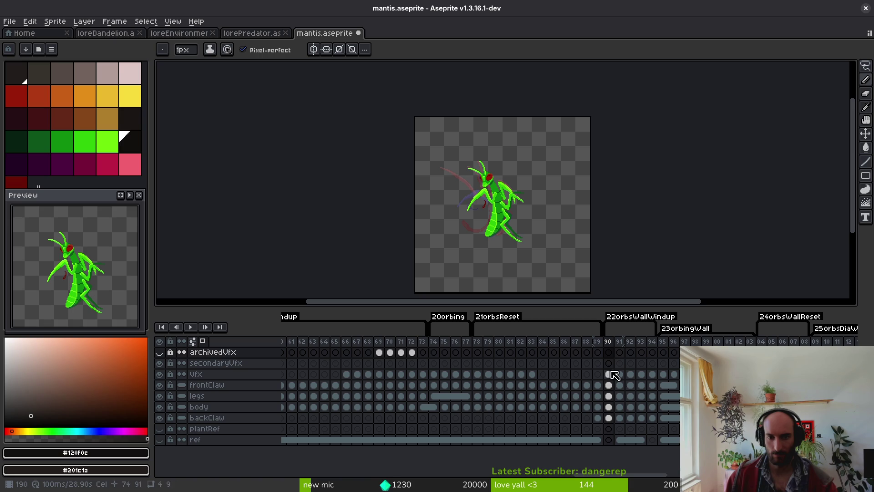
Review the orbing pose at frame 73, clap frames 36–37 and the diagonal dash poses to frame 96
{"action": "left_click_drag", "start_coordinate": [461, 359], "coordinate": [520, 358]}
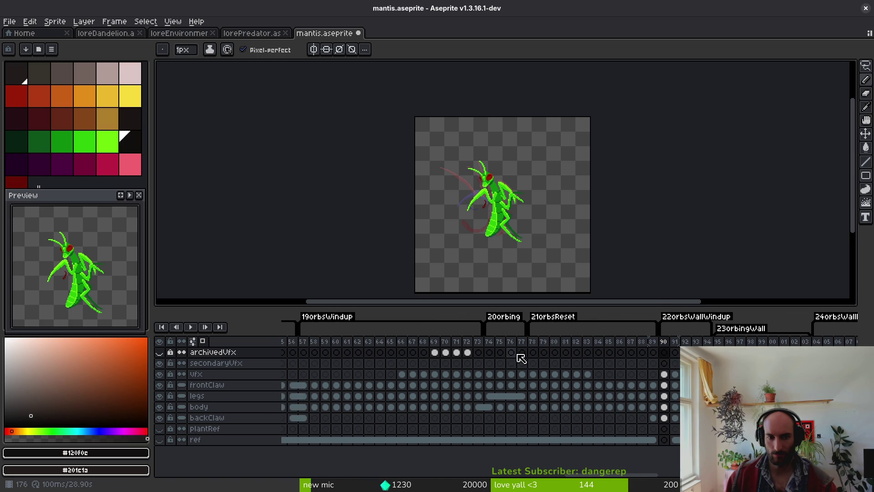
{"action": "left_click", "coordinate": [483, 345]}
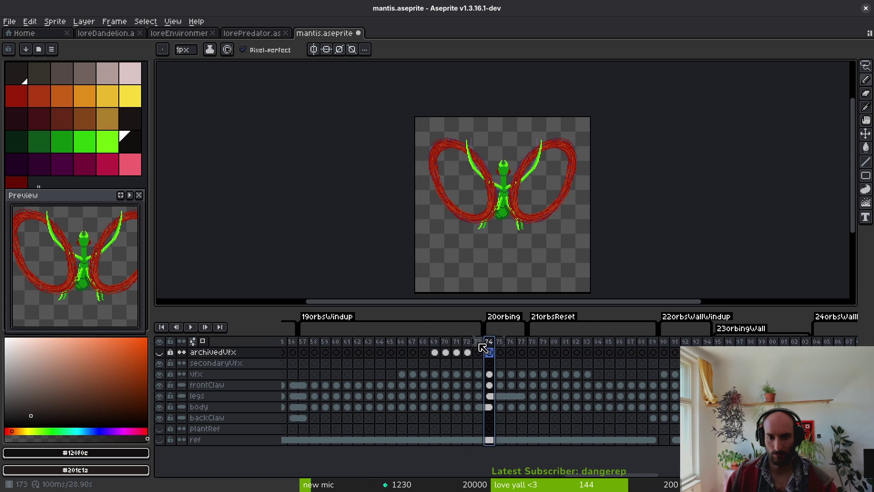
{"action": "scroll", "coordinate": [496, 360], "scroll_direction": "left", "scroll_amount": 15}
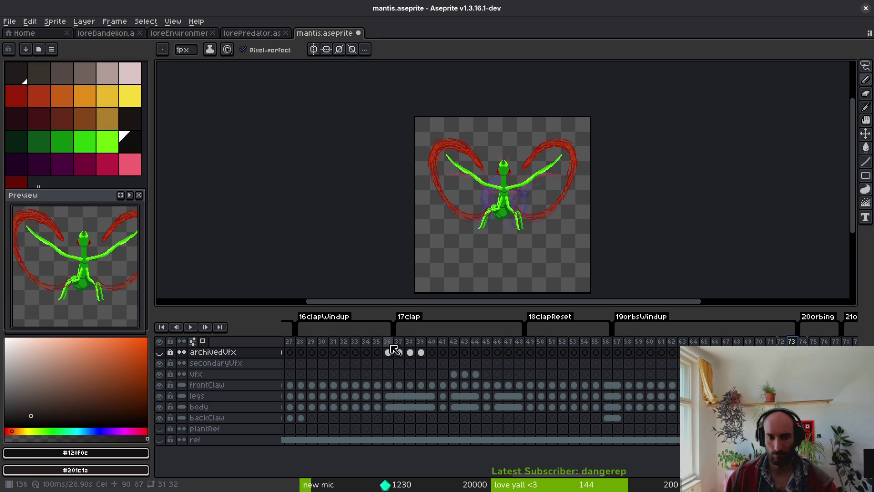
{"action": "left_click", "coordinate": [390, 350]}
{"action": "key", "text": "Right"}
{"action": "scroll", "coordinate": [482, 369], "scroll_direction": "left", "scroll_amount": 10}
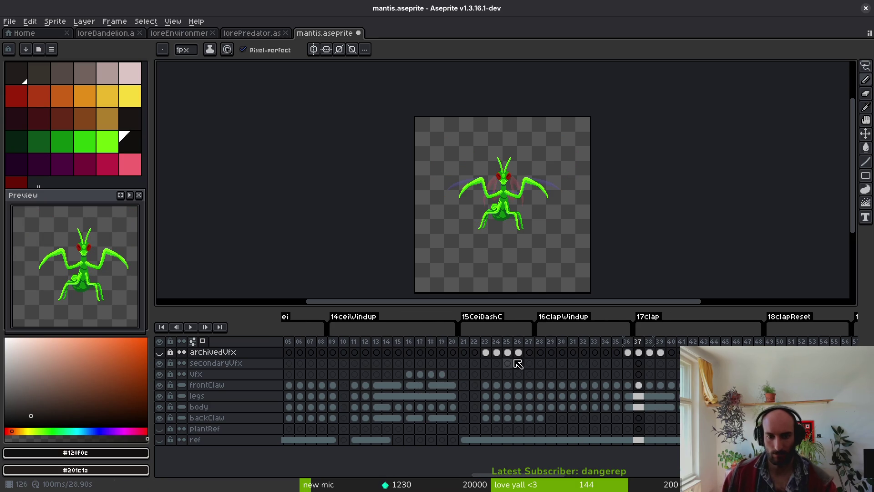
{"action": "scroll", "coordinate": [468, 351], "scroll_direction": "left", "scroll_amount": 10}
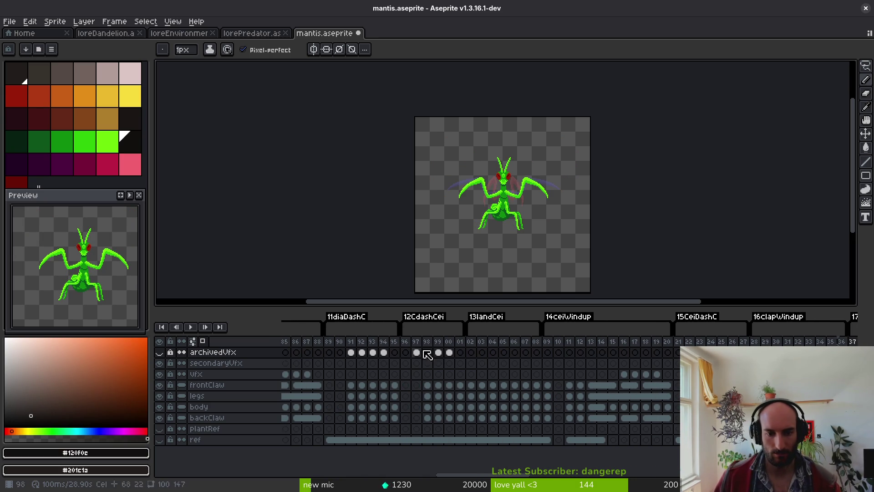
{"action": "left_click", "coordinate": [329, 350]}
{"action": "key", "text": "Right"}
{"action": "key", "text": "Right"}
{"action": "key", "text": "Right"}
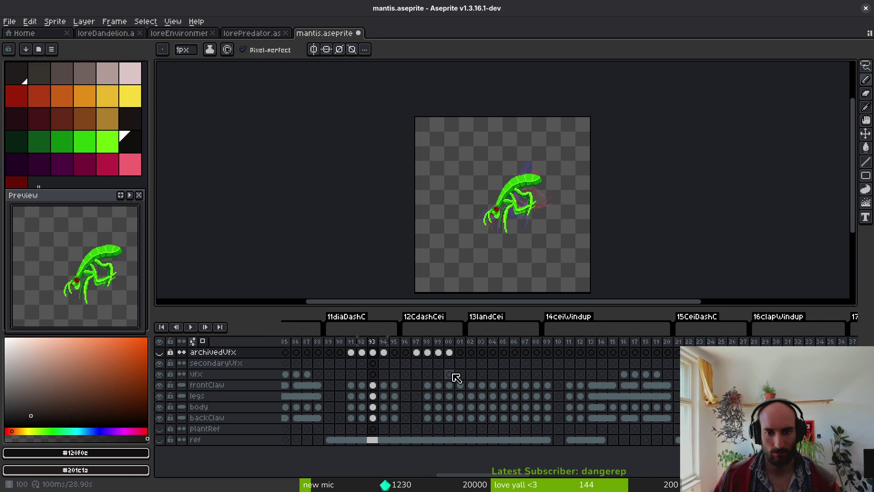
{"action": "key", "text": "Right"}
{"action": "key", "text": "Right"}
{"action": "key", "text": "Right"}
Check the ceiling landing frames up to 07, then the mantis poses at frames 28 and 09
{"action": "scroll", "coordinate": [537, 372], "scroll_direction": "left", "scroll_amount": 8}
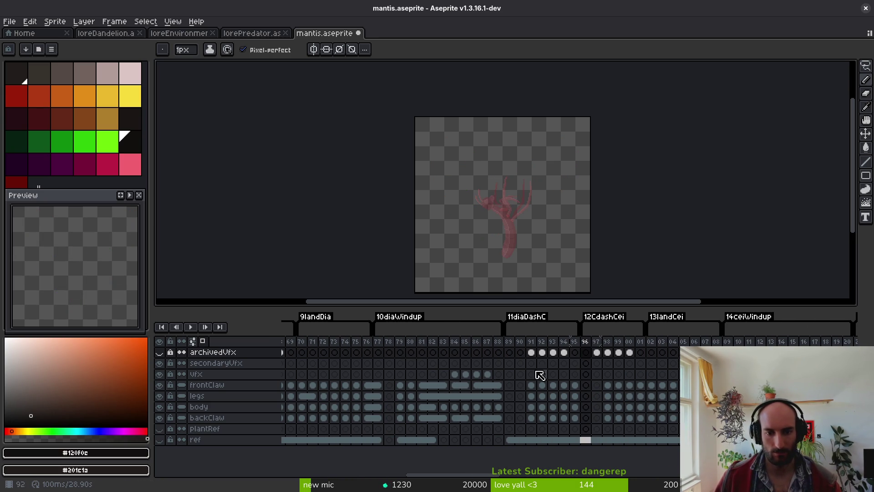
{"action": "left_click", "coordinate": [657, 343]}
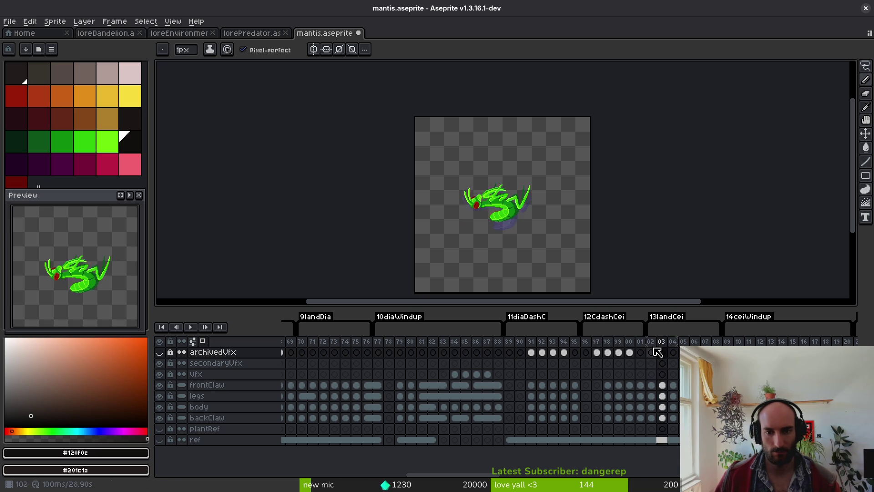
{"action": "key", "text": "Right"}
{"action": "key", "text": "Right"}
{"action": "key", "text": "Right"}
{"action": "key", "text": "Right"}
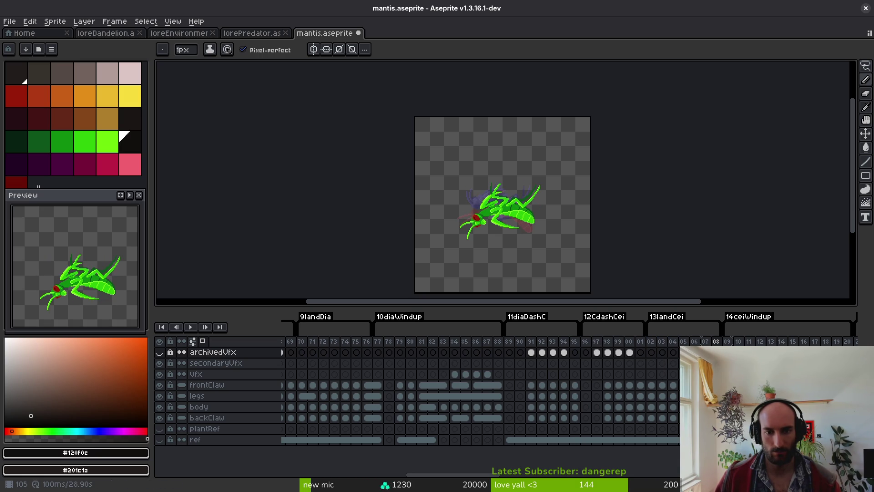
{"action": "scroll", "coordinate": [535, 397], "scroll_direction": "right", "scroll_amount": 15}
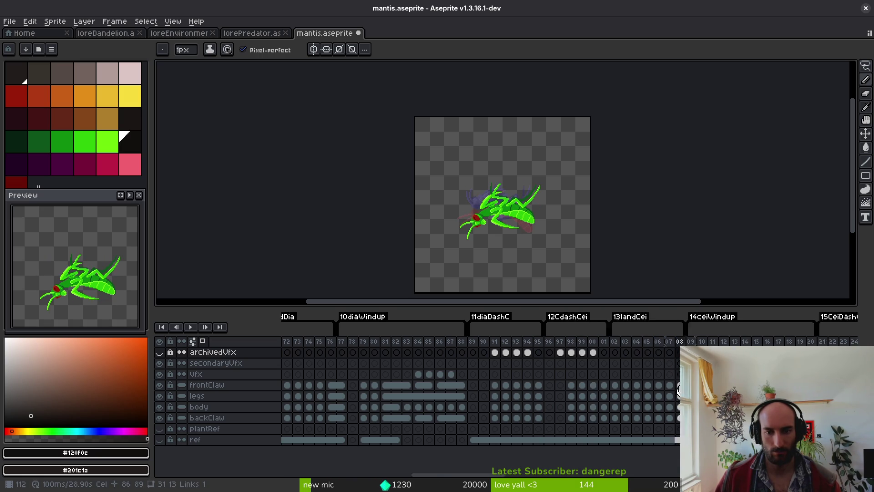
{"action": "left_click_drag", "start_coordinate": [535, 398], "coordinate": [267, 388]}
{"action": "scroll", "coordinate": [578, 390], "scroll_direction": "right", "scroll_amount": 9}
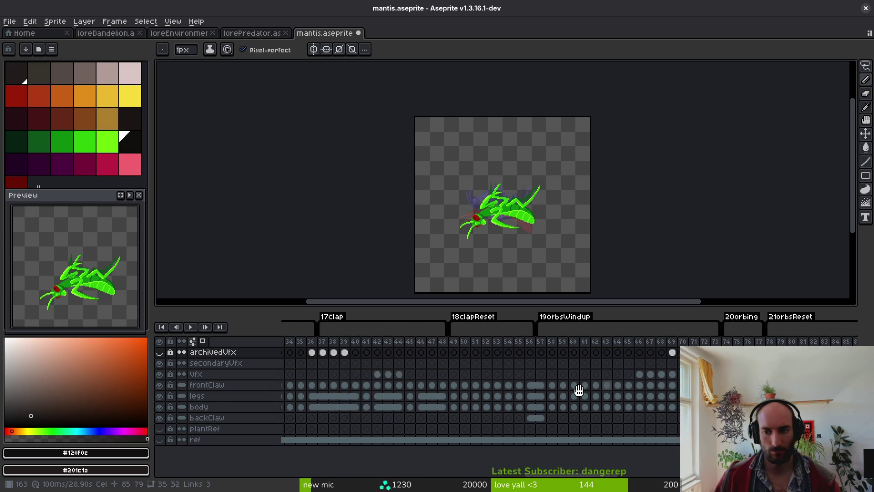
{"action": "scroll", "coordinate": [578, 377], "scroll_direction": "right", "scroll_amount": 4}
{"action": "left_click_drag", "start_coordinate": [578, 377], "coordinate": [430, 380]}
{"action": "left_click_drag", "start_coordinate": [654, 367], "coordinate": [528, 382]}
{"action": "scroll", "coordinate": [548, 413], "scroll_direction": "right", "scroll_amount": 1}
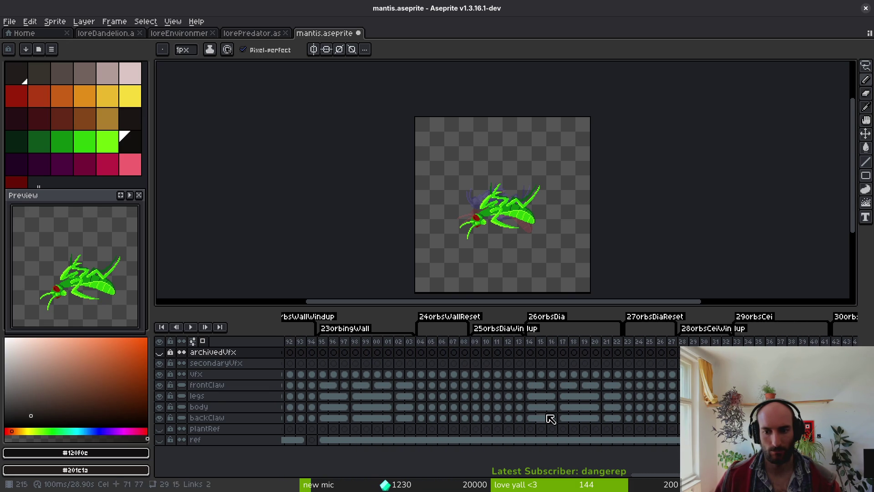
{"action": "scroll", "coordinate": [592, 367], "scroll_direction": "right", "scroll_amount": 5}
{"action": "left_click", "coordinate": [548, 345]}
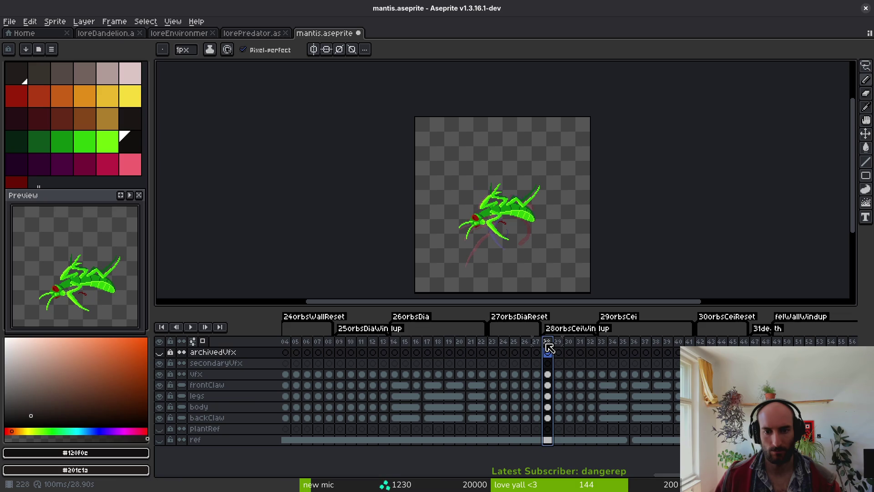
{"action": "scroll", "coordinate": [415, 366], "scroll_direction": "left", "scroll_amount": 15}
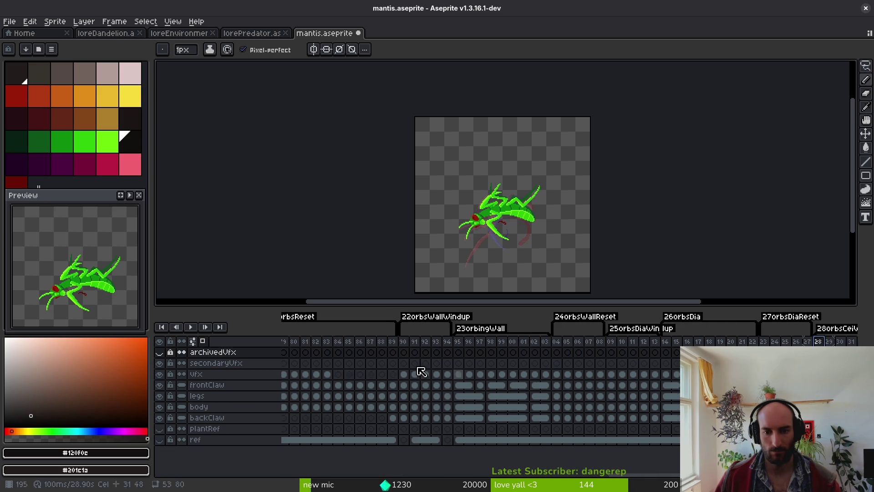
{"action": "scroll", "coordinate": [415, 366], "scroll_direction": "left", "scroll_amount": 8}
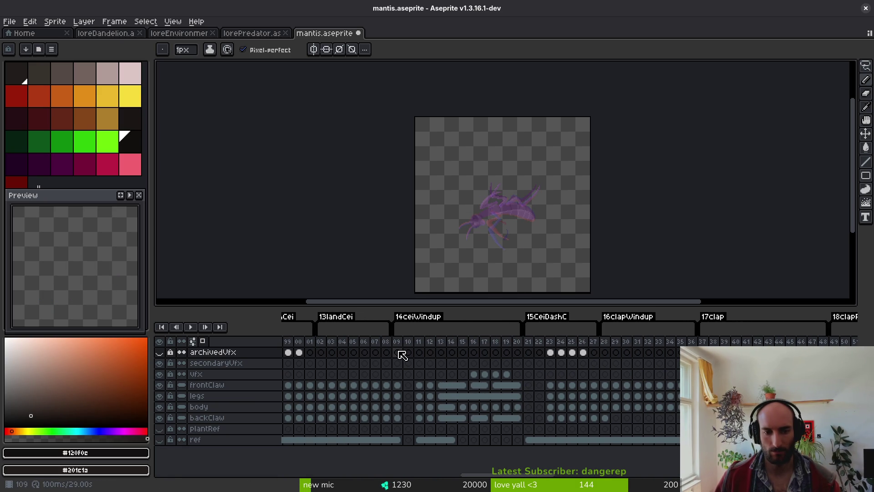
{"action": "left_click", "coordinate": [398, 350]}
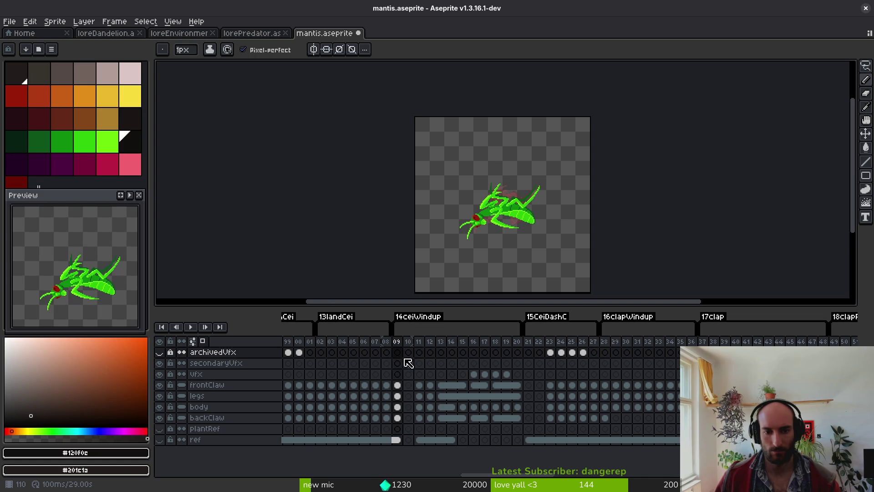
Move the frame-28 vfx cel onto the backClaw layer and insert an empty frame after frame 28
{"action": "left_click_drag", "start_coordinate": [397, 384], "coordinate": [397, 417]}
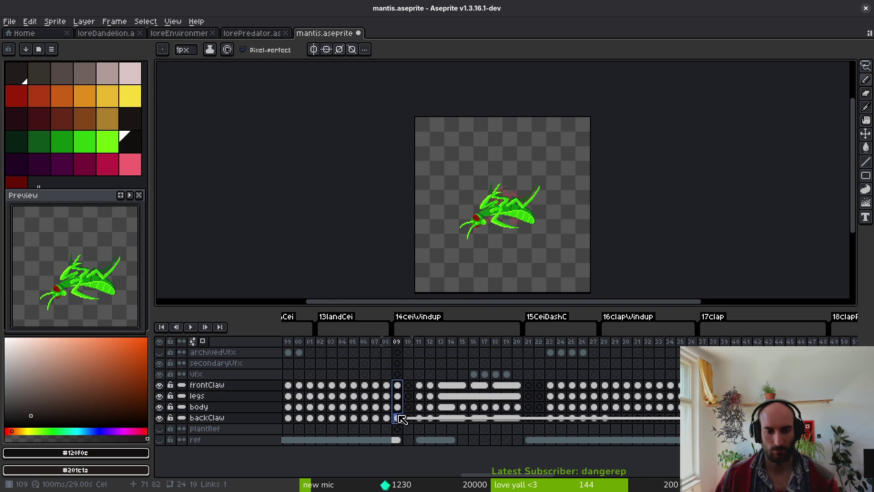
{"action": "scroll", "coordinate": [474, 419], "scroll_direction": "right", "scroll_amount": 18}
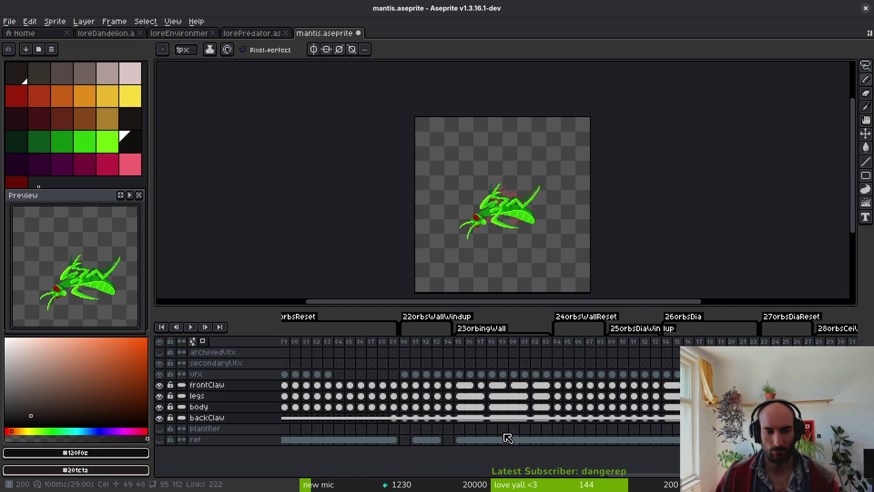
{"action": "scroll", "coordinate": [616, 403], "scroll_direction": "right", "scroll_amount": 4}
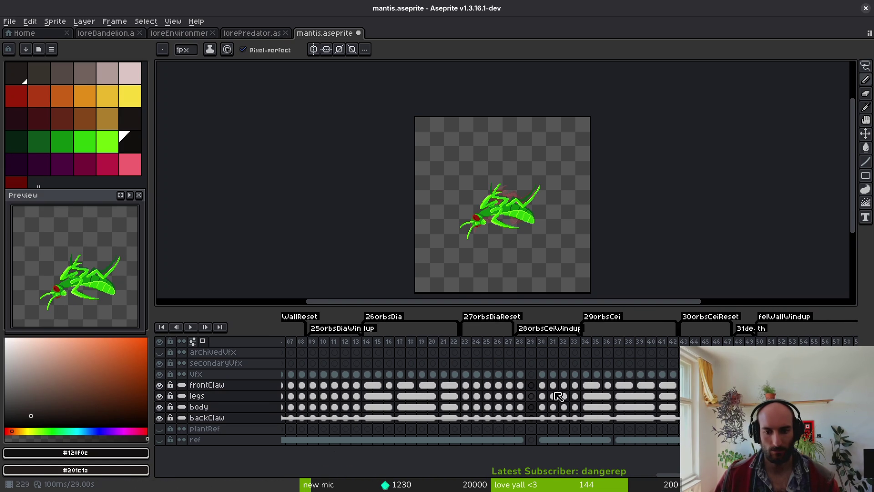
{"action": "left_click", "coordinate": [531, 374]}
{"action": "left_click", "coordinate": [521, 418], "text": "shift"}
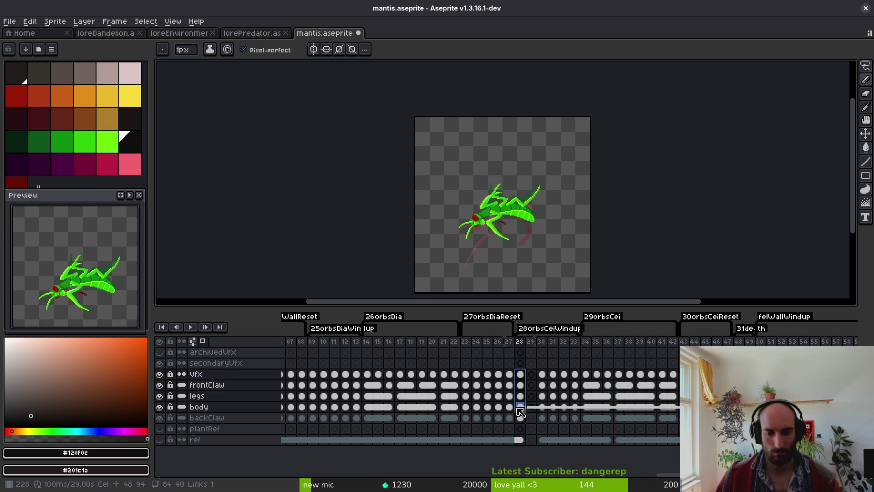
{"action": "left_click", "coordinate": [521, 375]}
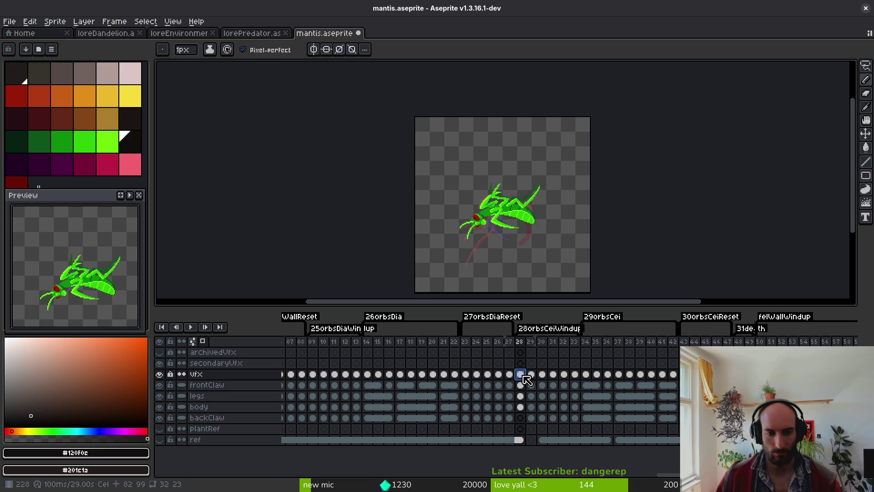
{"action": "left_click_drag", "start_coordinate": [525, 379], "coordinate": [522, 420]}
{"action": "left_click", "coordinate": [524, 386]}
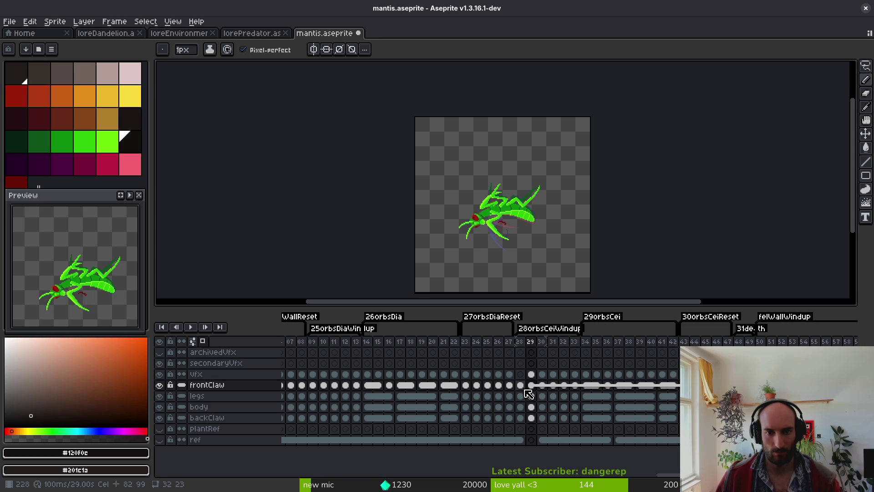
{"action": "key", "text": "alt+b"}
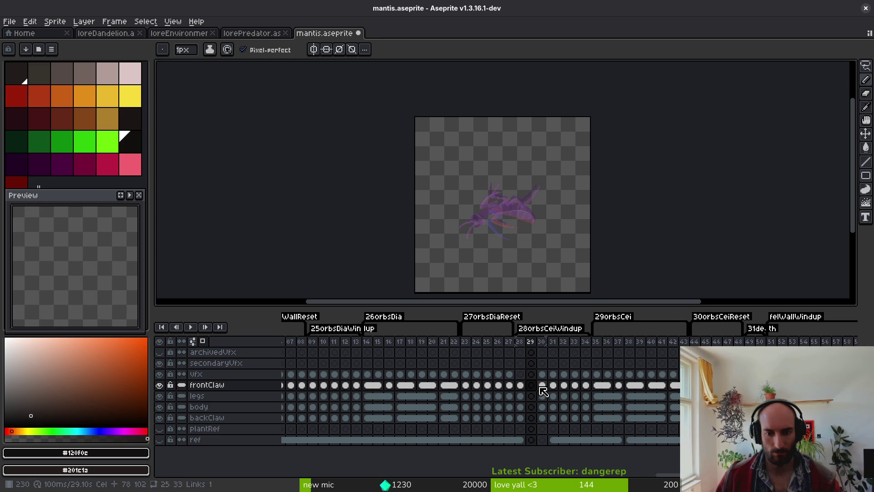
{"action": "left_click", "coordinate": [522, 387]}
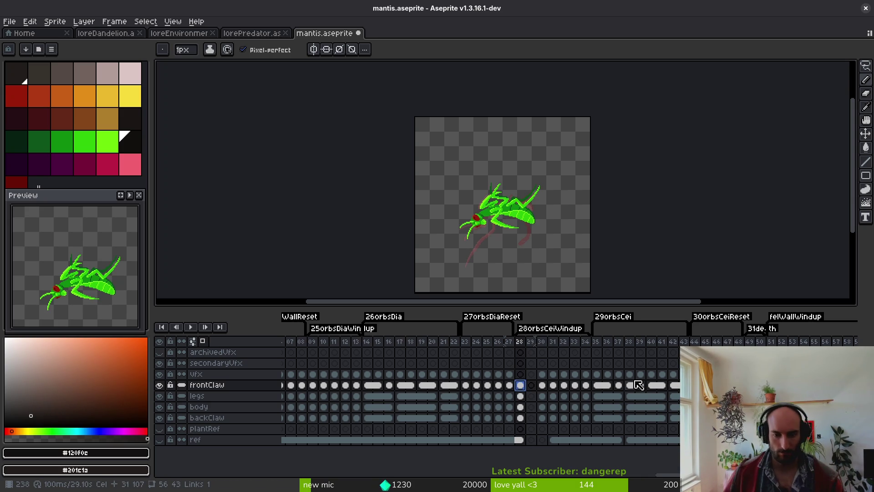
Insert an empty frame after frame 14, then undo it to remove the empty frame 15
{"action": "left_click", "coordinate": [367, 374]}
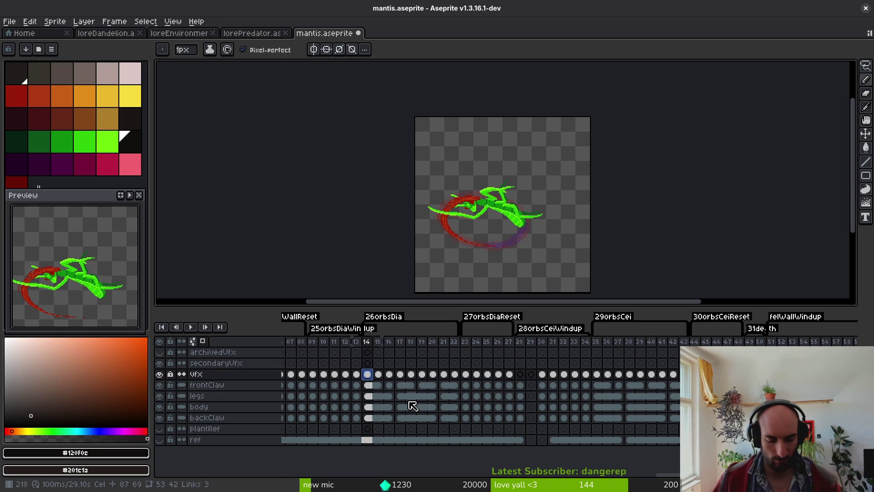
{"action": "key", "text": "alt+b"}
{"action": "left_click_drag", "start_coordinate": [367, 374], "coordinate": [367, 417]}
{"action": "left_click", "coordinate": [379, 342]}
{"action": "left_click", "coordinate": [367, 341]}
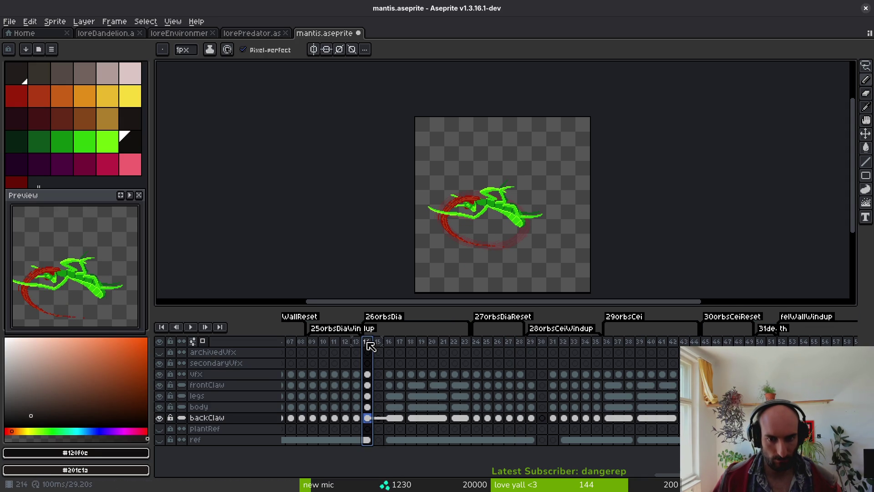
{"action": "key", "text": "ctrl+z"}
{"action": "scroll", "coordinate": [382, 369], "scroll_direction": "left", "scroll_amount": 2}
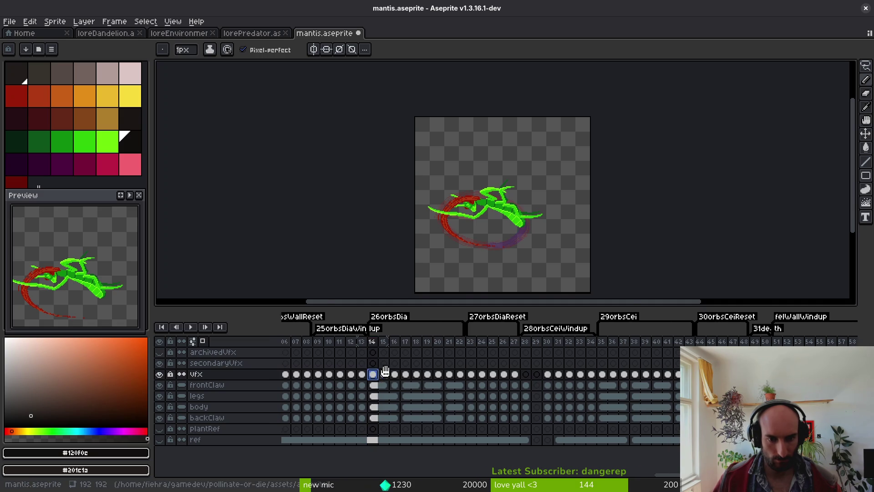
{"action": "left_click", "coordinate": [415, 374]}
Insert an empty frame after frame 09 and check the new frame 10
{"action": "left_click", "coordinate": [361, 374]}
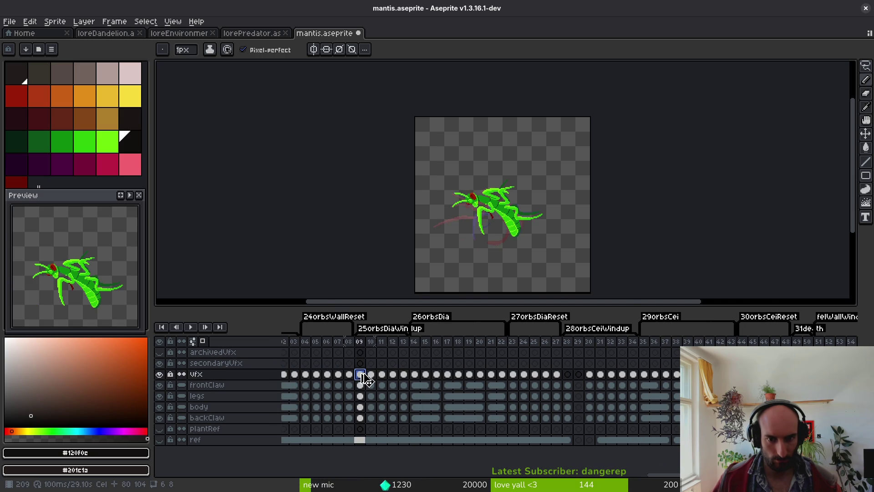
{"action": "key", "text": "alt+b"}
{"action": "mouse_move", "coordinate": [360, 374]}
{"action": "left_mouse_down"}
{"action": "mouse_move", "coordinate": [361, 415]}
{"action": "mouse_move", "coordinate": [378, 420]}
{"action": "left_mouse_up"}
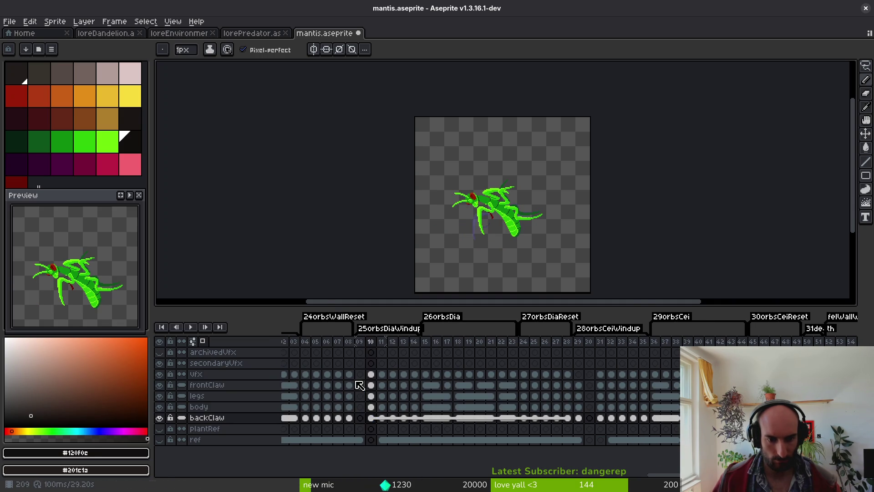
{"action": "scroll", "coordinate": [359, 382], "scroll_direction": "left", "scroll_amount": 2}
{"action": "left_click", "coordinate": [414, 374]}
{"action": "left_click", "coordinate": [406, 378]}
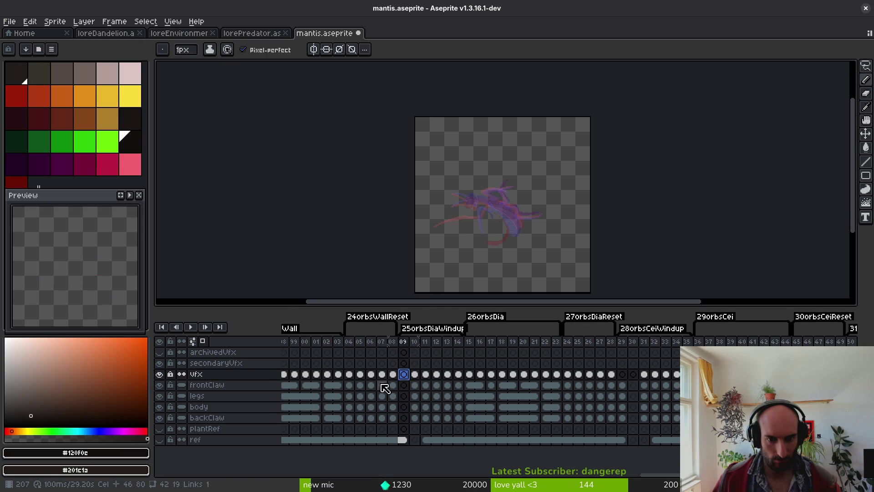
{"action": "scroll", "coordinate": [455, 386], "scroll_direction": "left", "scroll_amount": 5}
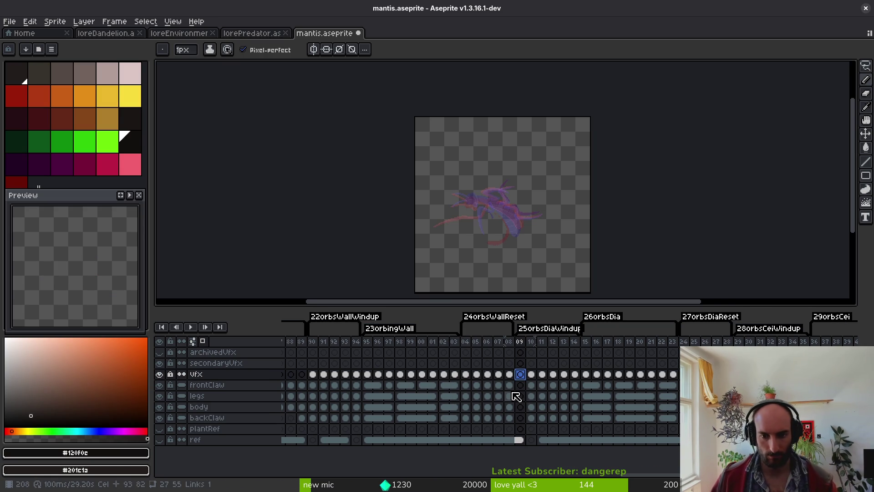
{"action": "left_click_drag", "start_coordinate": [457, 373], "coordinate": [489, 373]}
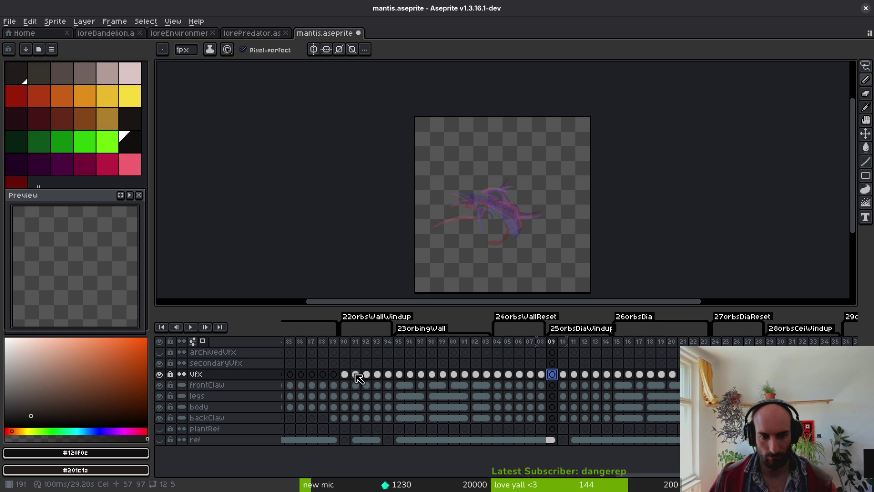
{"action": "left_click_drag", "start_coordinate": [358, 379], "coordinate": [388, 384]}
Insert a frame after frame 90 and fill the new frame 91 with the mantis cels
{"action": "left_click", "coordinate": [378, 376]}
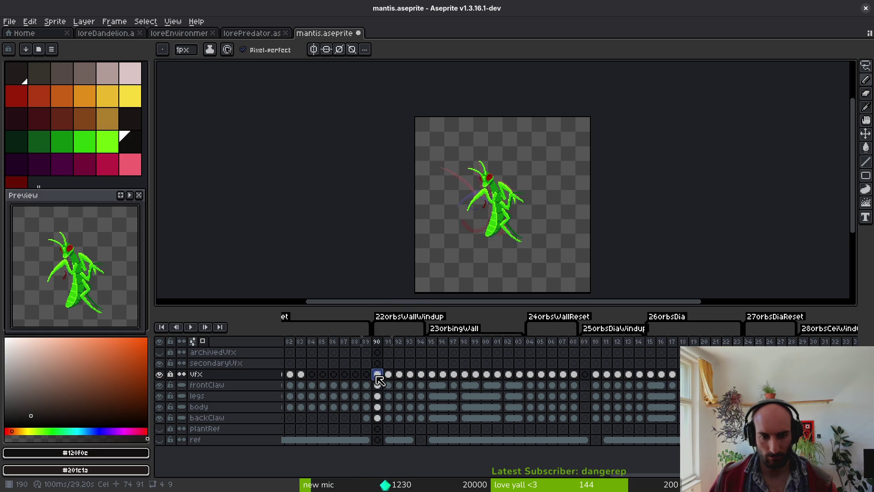
{"action": "key", "text": "alt+b"}
{"action": "left_click_drag", "start_coordinate": [386, 376], "coordinate": [388, 417]}
{"action": "key", "text": "alt+n"}
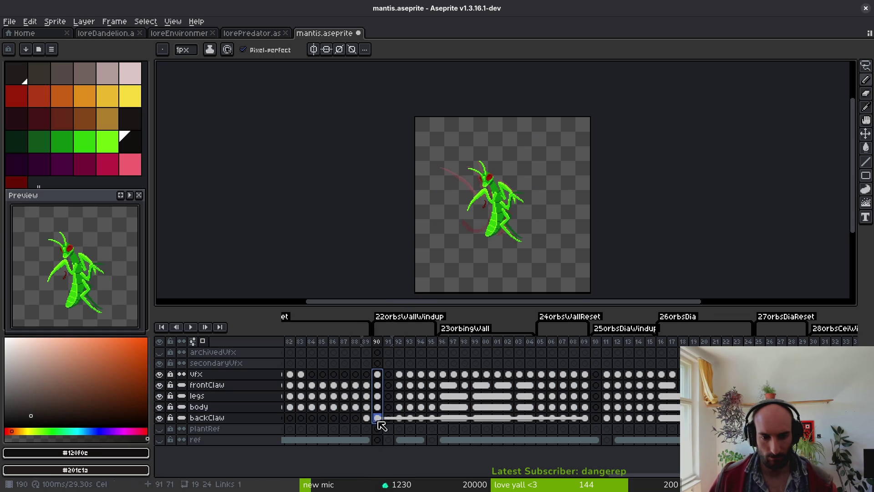
{"action": "left_click", "coordinate": [380, 380]}
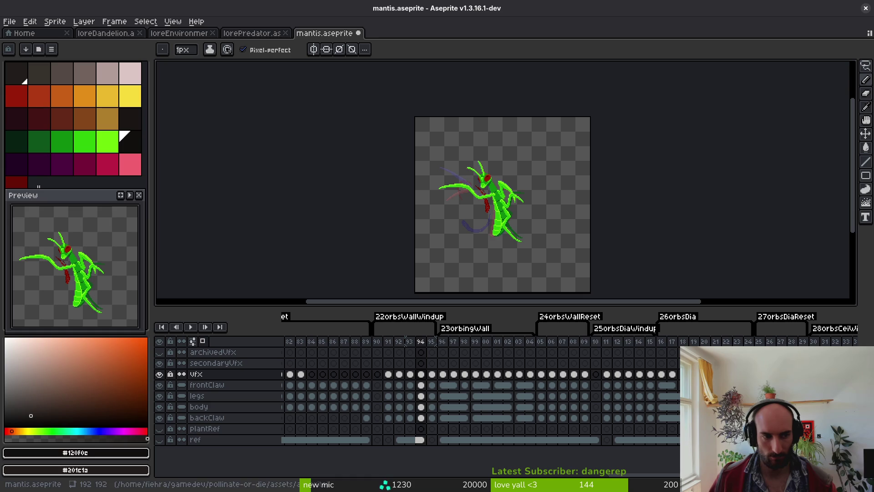
Play the mantis animation in the timeline and preview panel, then step forward to frame 95
{"action": "left_click", "coordinate": [190, 327]}
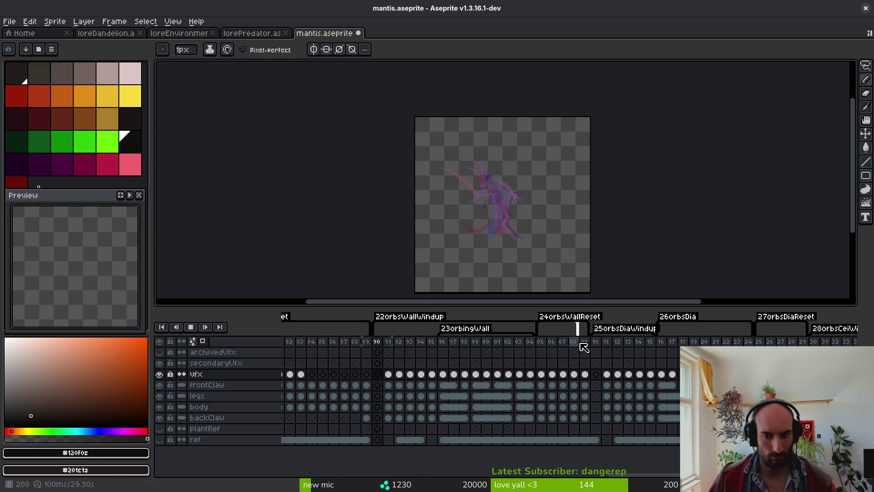
{"action": "left_click", "coordinate": [377, 341]}
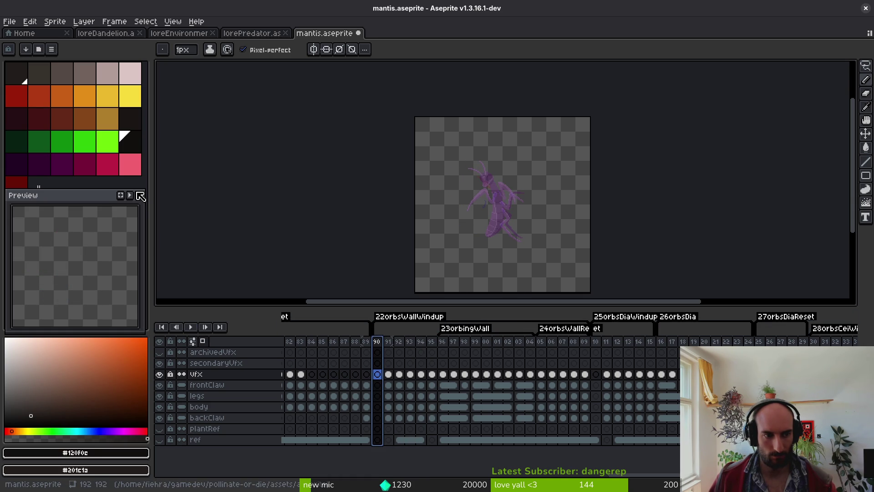
{"action": "left_click", "coordinate": [130, 195]}
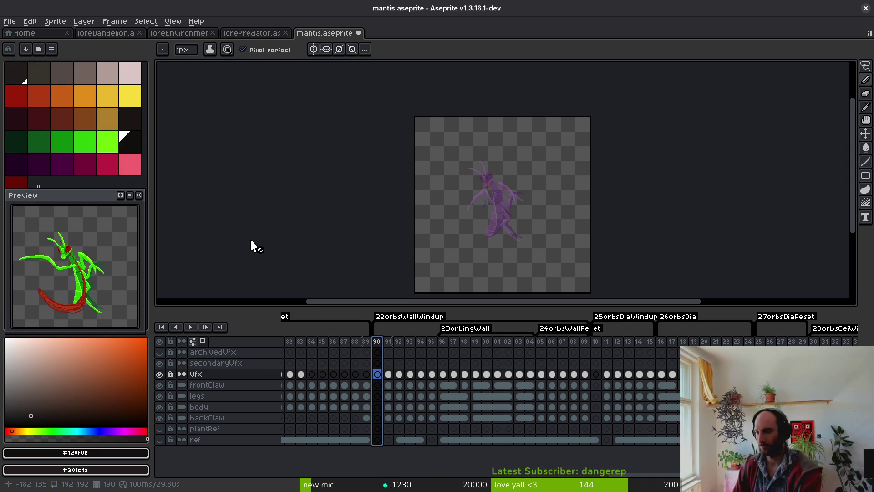
{"action": "key", "text": "i"}
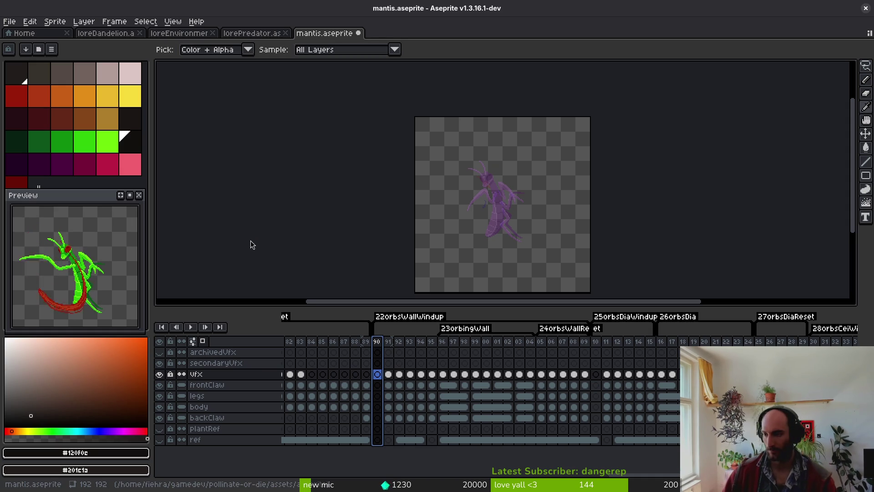
{"action": "key", "text": "alt+Tab"}
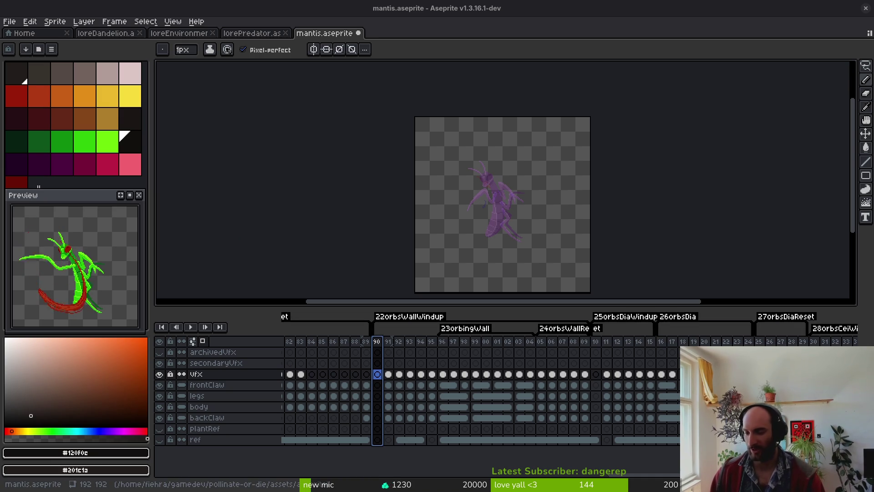
{"action": "key", "text": "alt+Tab"}
{"action": "key", "text": "Right"}
{"action": "key", "text": "Right"}
{"action": "key", "text": "Right"}
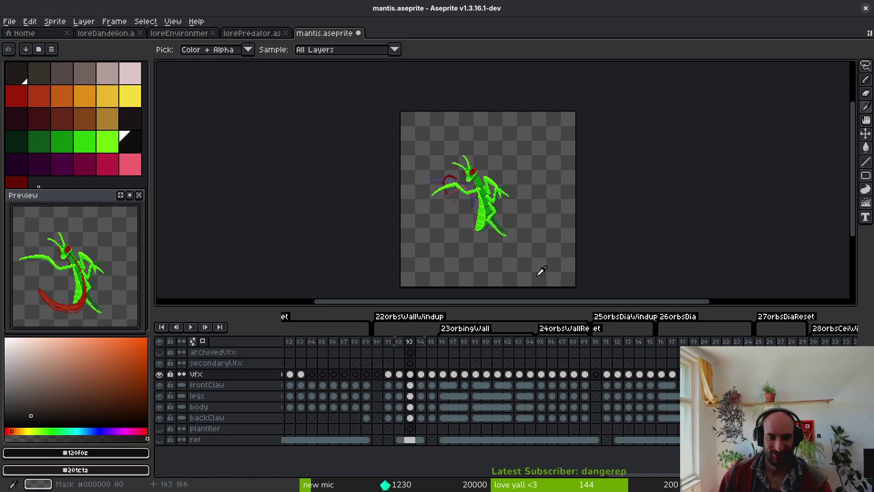
{"action": "key", "text": "Right"}
{"action": "key", "text": "Right"}
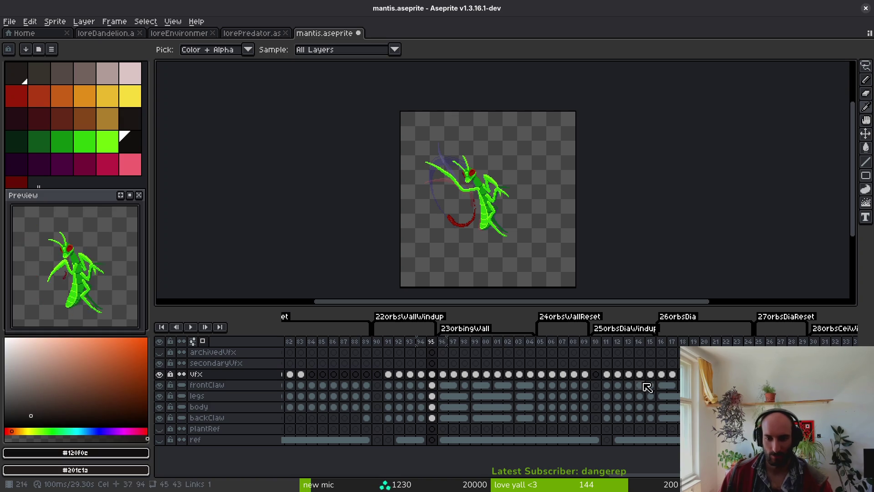
Preview frames 53, 54, 65 and 76 on the secondaryVfx layer in the later tags
{"action": "scroll", "coordinate": [605, 386], "scroll_direction": "right", "scroll_amount": 3}
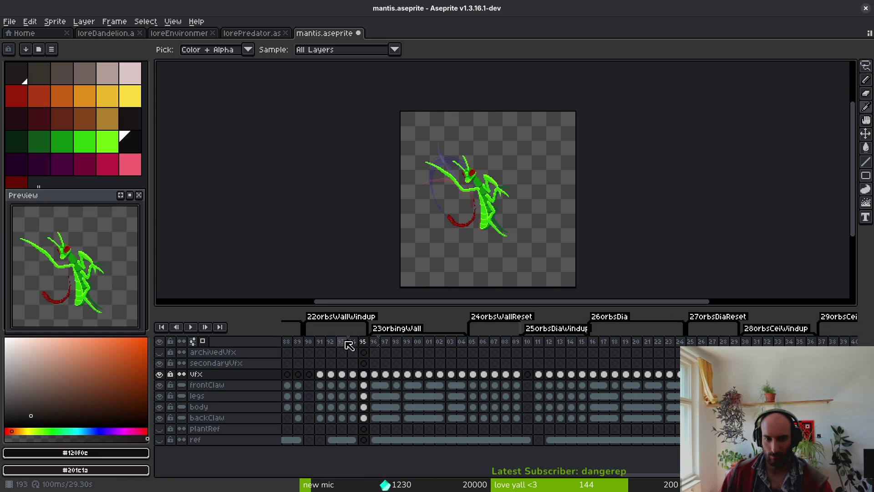
{"action": "scroll", "coordinate": [599, 353], "scroll_direction": "right", "scroll_amount": 15}
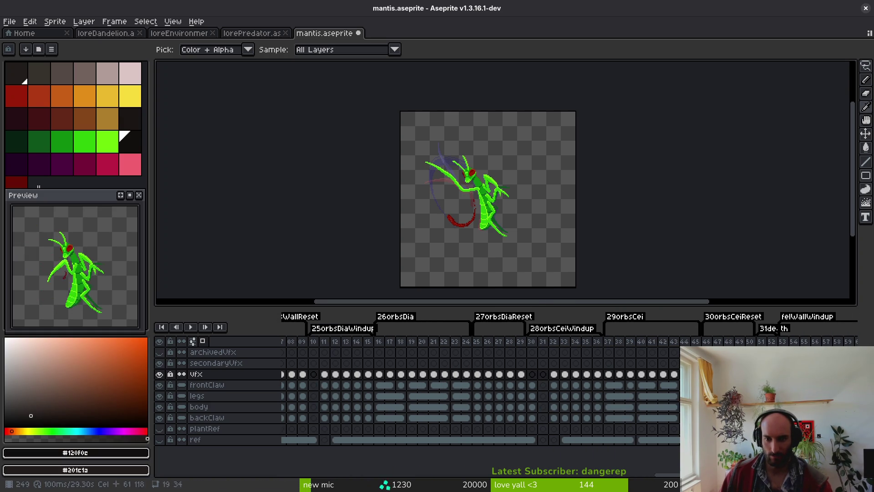
{"action": "scroll", "coordinate": [619, 355], "scroll_direction": "right", "scroll_amount": 2}
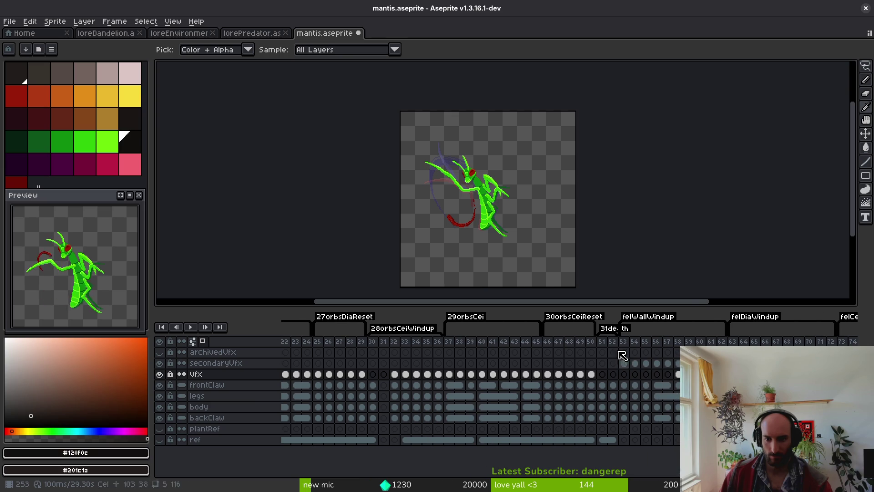
{"action": "left_click", "coordinate": [628, 342]}
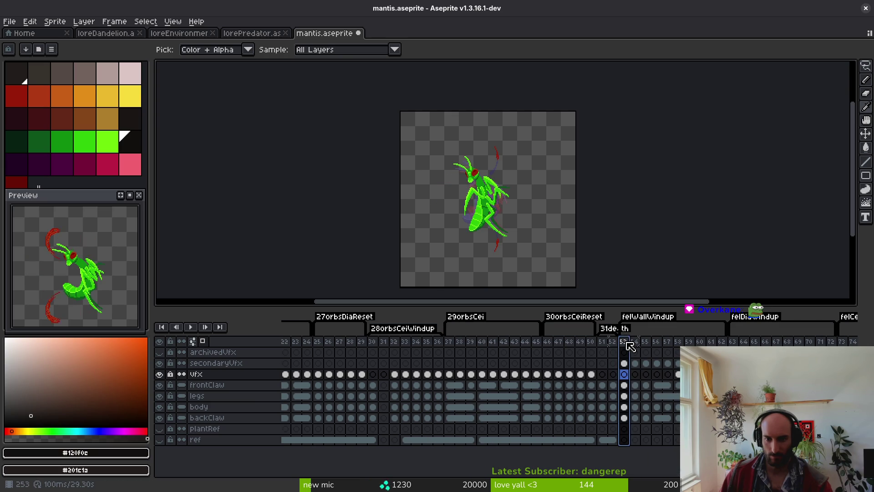
{"action": "left_click", "coordinate": [636, 363]}
{"action": "scroll", "coordinate": [641, 364], "scroll_direction": "right", "scroll_amount": 4}
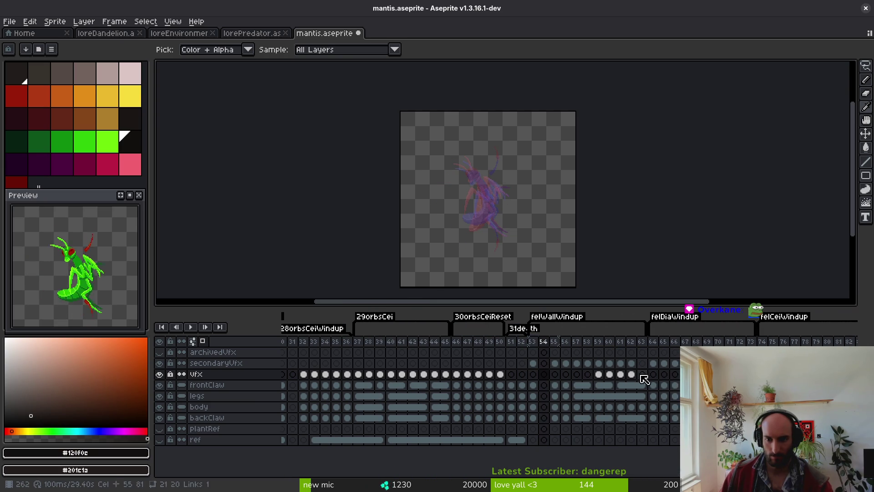
{"action": "left_click", "coordinate": [663, 352]}
{"action": "scroll", "coordinate": [660, 348], "scroll_direction": "right", "scroll_amount": 3}
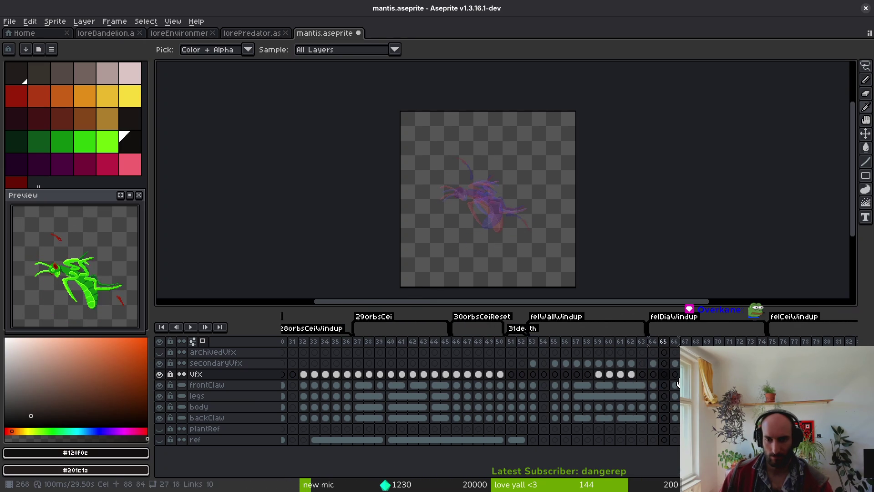
{"action": "scroll", "coordinate": [665, 359], "scroll_direction": "right", "scroll_amount": 2}
{"action": "left_click", "coordinate": [674, 364]}
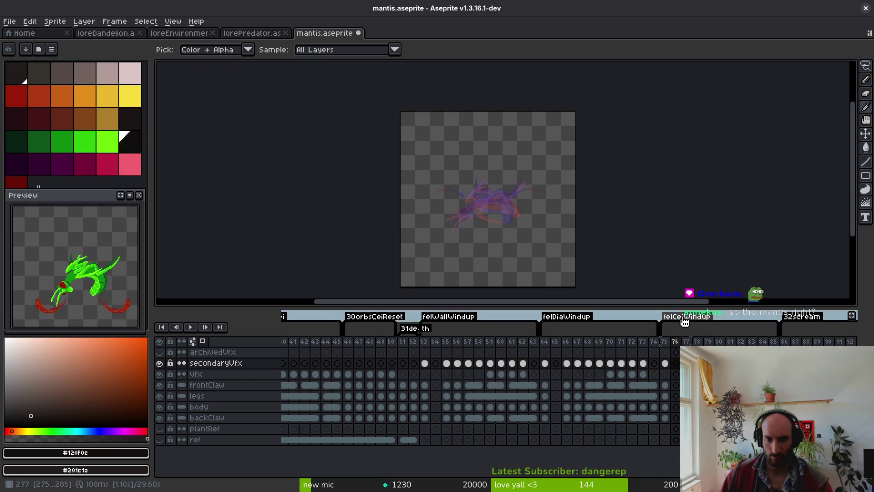
{"action": "scroll", "coordinate": [655, 405], "scroll_direction": "right", "scroll_amount": 4}
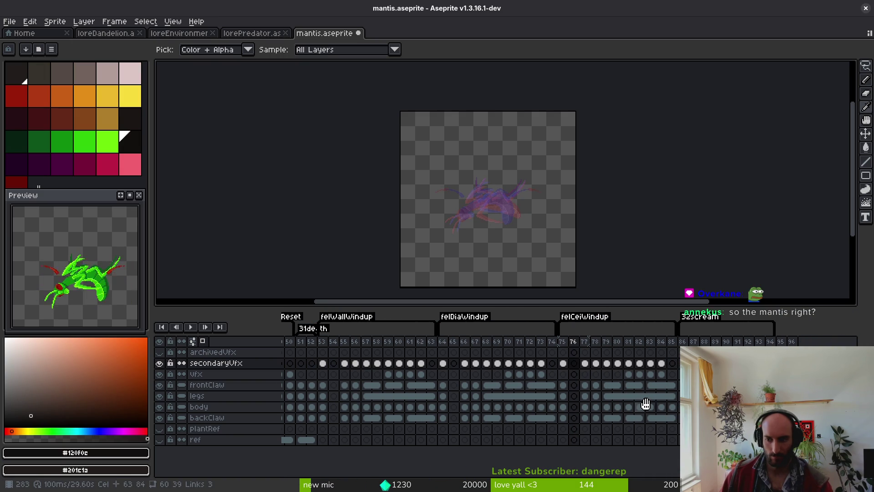
Return to the opening frames, preview frames 29 and 10, and save mantis.aseprite
{"action": "scroll", "coordinate": [654, 406], "scroll_direction": "left", "scroll_amount": 3}
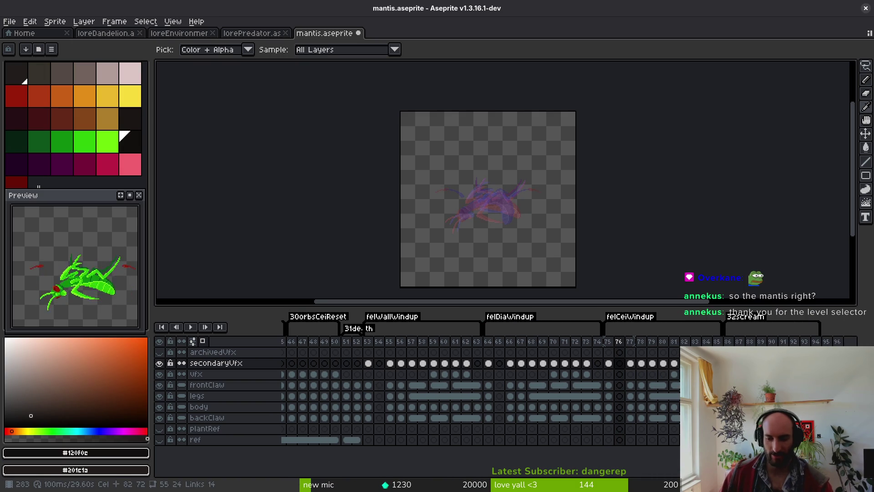
{"action": "scroll", "coordinate": [638, 390], "scroll_direction": "right", "scroll_amount": 1}
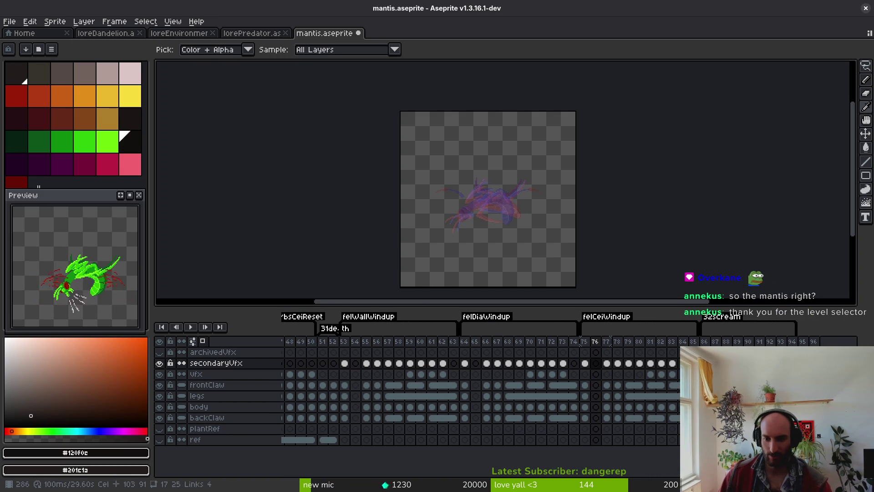
{"action": "scroll", "coordinate": [622, 395], "scroll_direction": "right", "scroll_amount": 15}
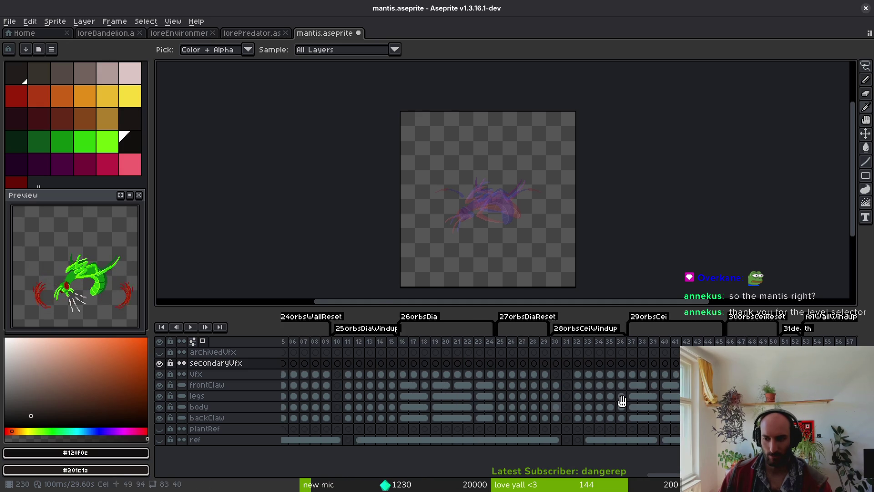
{"action": "scroll", "coordinate": [623, 395], "scroll_direction": "left", "scroll_amount": 15}
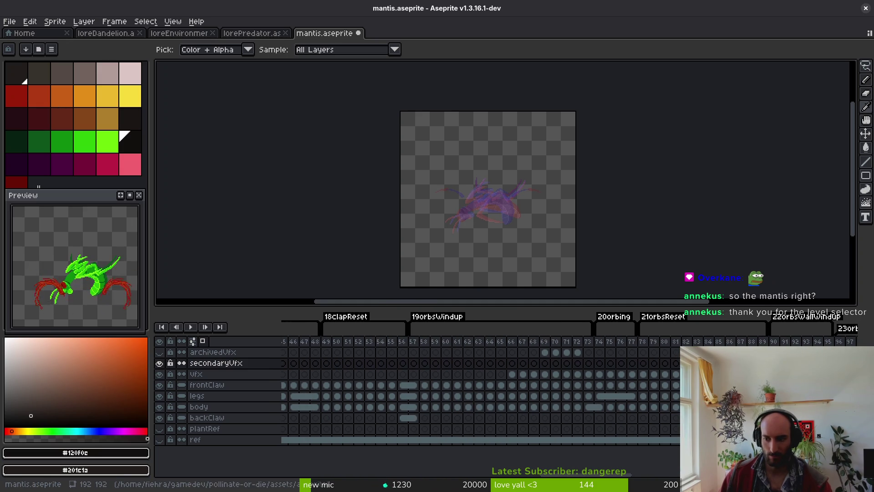
{"action": "scroll", "coordinate": [630, 409], "scroll_direction": "left", "scroll_amount": 5}
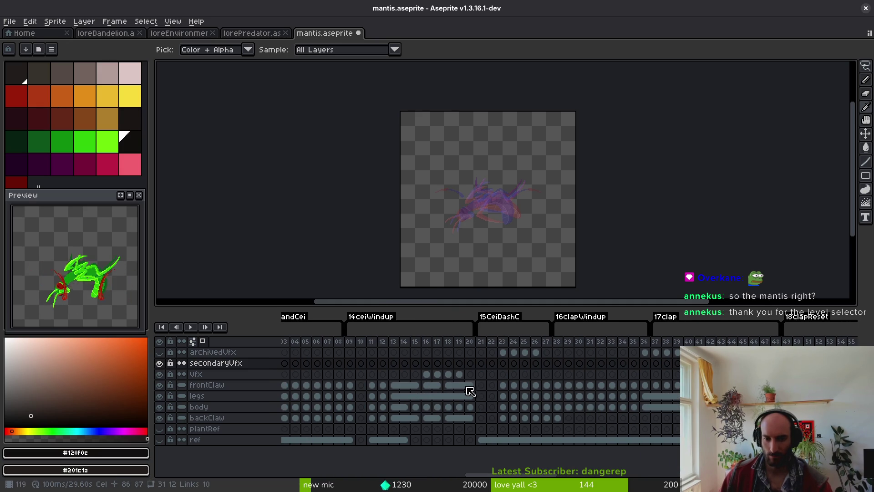
{"action": "scroll", "coordinate": [446, 381], "scroll_direction": "left", "scroll_amount": 3}
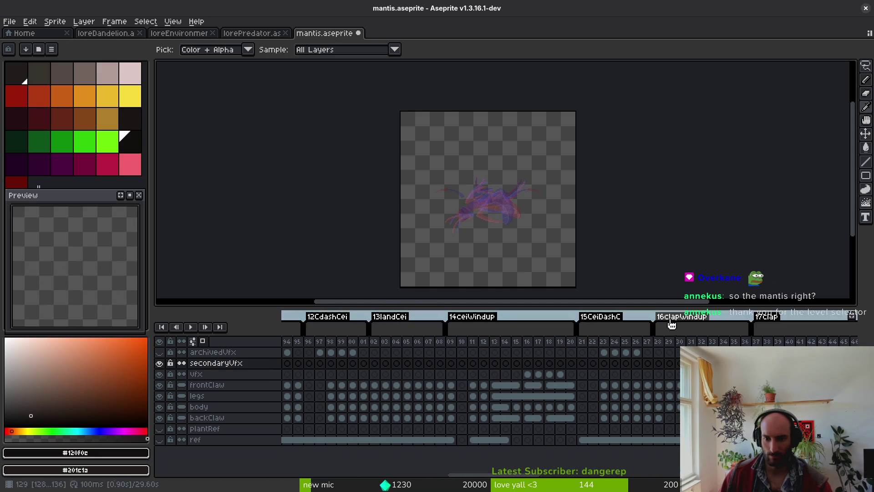
{"action": "scroll", "coordinate": [610, 371], "scroll_direction": "left", "scroll_amount": 8}
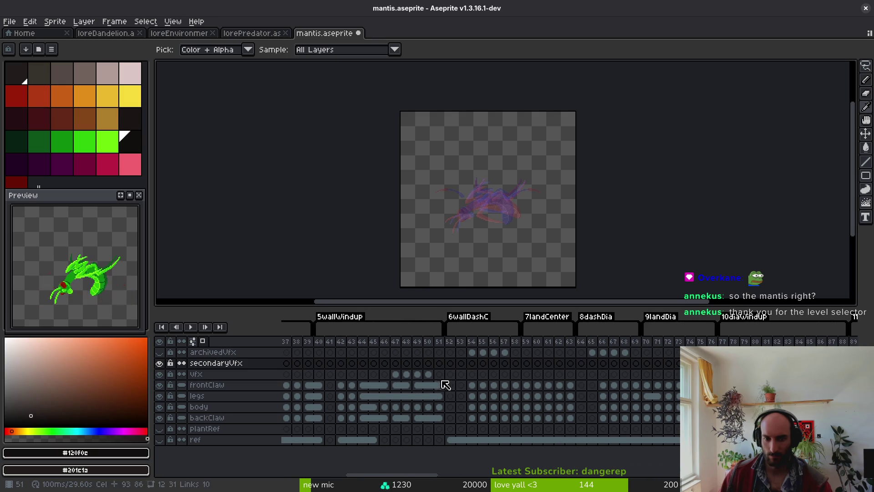
{"action": "left_click", "coordinate": [332, 364]}
{"action": "scroll", "coordinate": [634, 381], "scroll_direction": "left", "scroll_amount": 3}
{"action": "scroll", "coordinate": [384, 369], "scroll_direction": "left", "scroll_amount": 2}
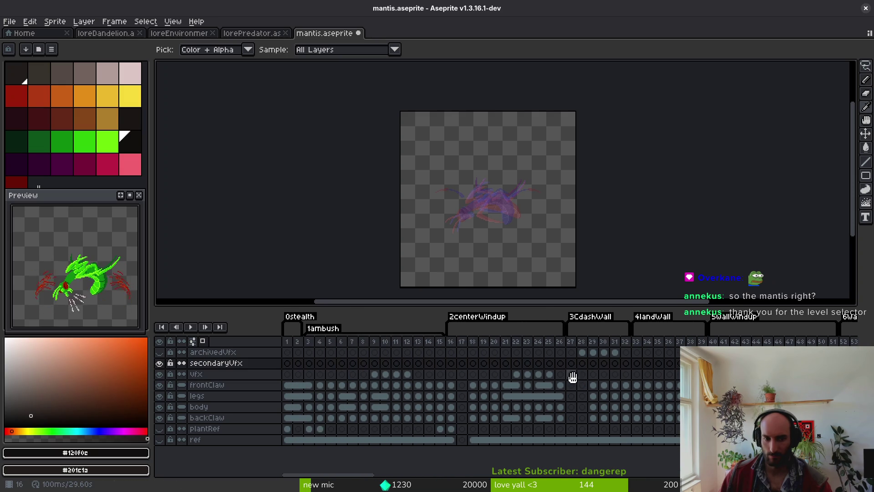
{"action": "left_click", "coordinate": [592, 375]}
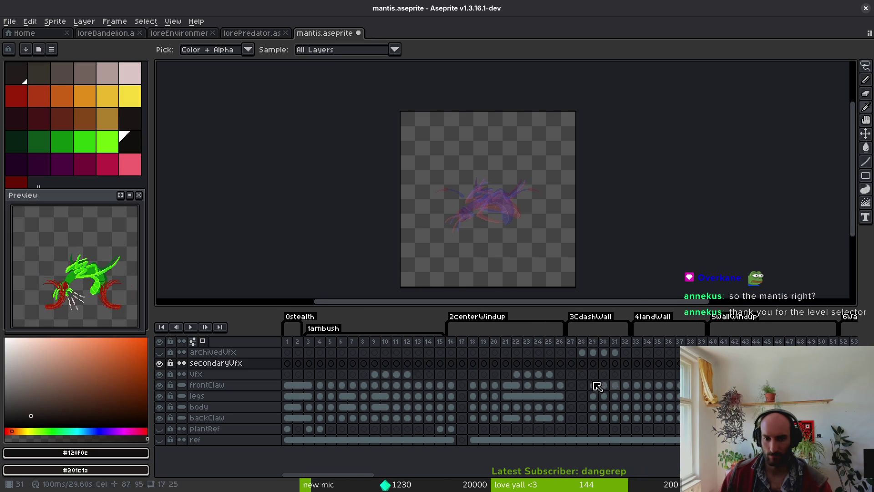
{"action": "left_click", "coordinate": [390, 374]}
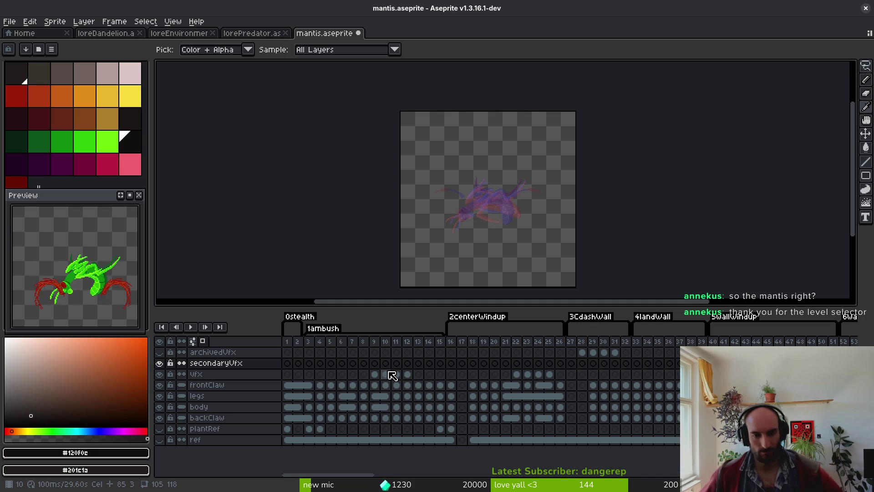
{"action": "key", "text": "ctrl+s"}
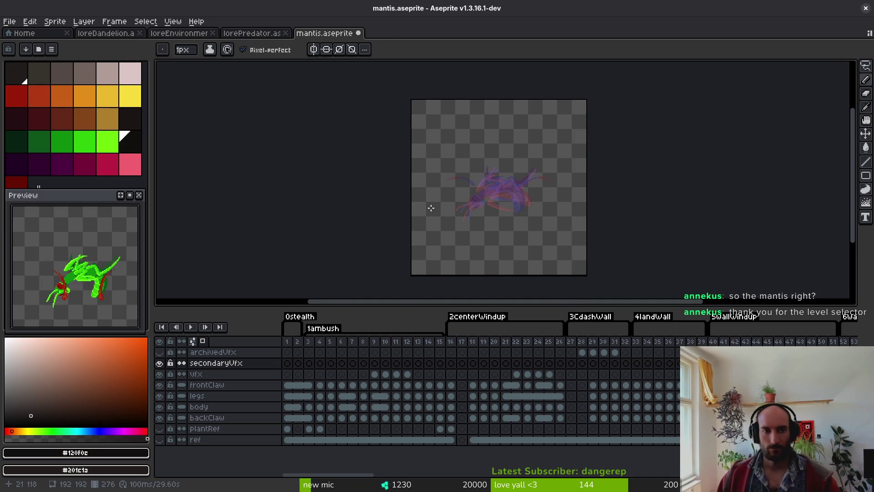
Close the lorePredator and loreDandelion files
{"action": "left_click", "coordinate": [252, 32]}
{"action": "left_click", "coordinate": [285, 32]}
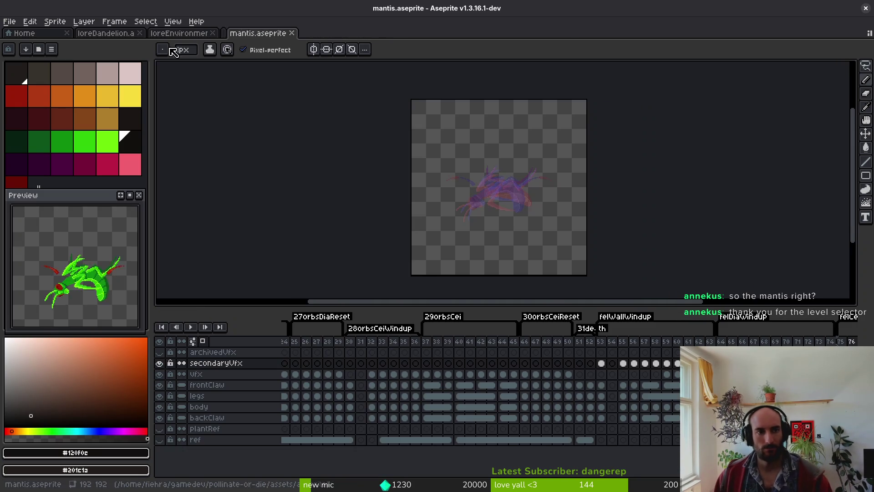
{"action": "left_click", "coordinate": [207, 34]}
{"action": "left_click", "coordinate": [139, 33]}
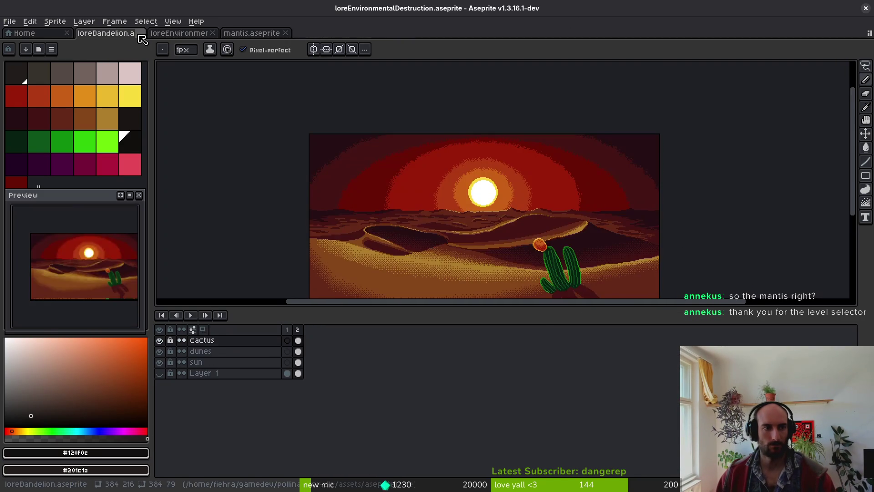
Re-centre the forest preview, toggle eyedropper and pencil, and shrink the timeline for a taller canvas
{"action": "scroll", "coordinate": [75, 266], "scroll_direction": "up", "scroll_amount": 3}
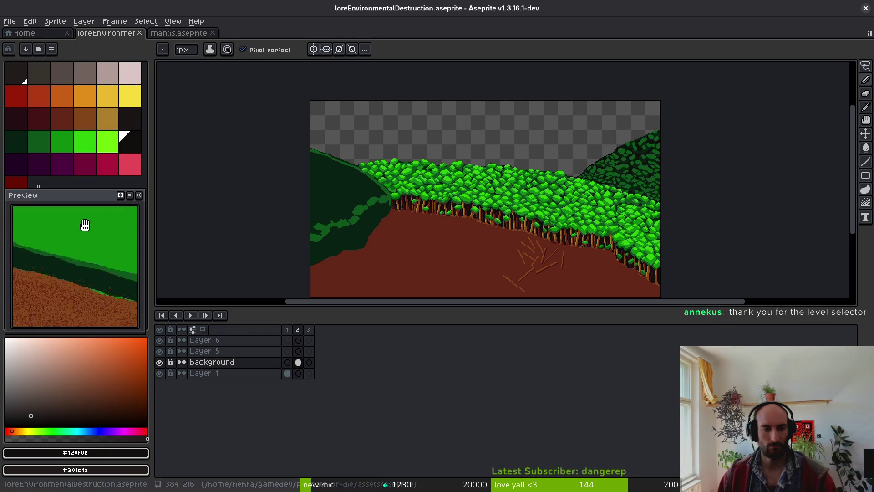
{"action": "left_click_drag", "start_coordinate": [83, 224], "coordinate": [124, 193]}
{"action": "left_click", "coordinate": [122, 194]}
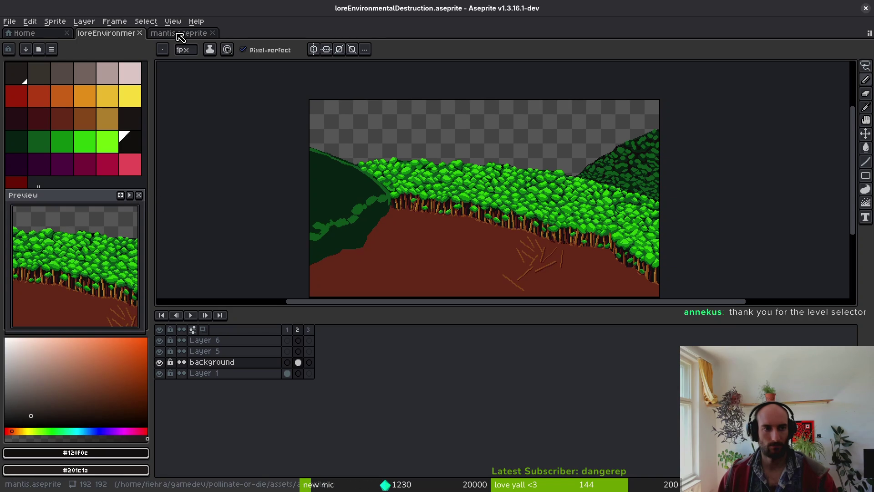
{"action": "key", "text": "i"}
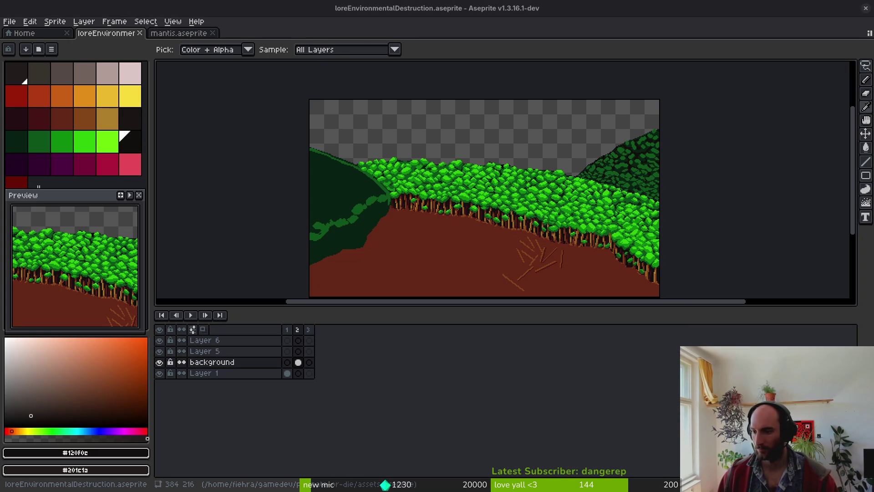
{"action": "key", "text": "b"}
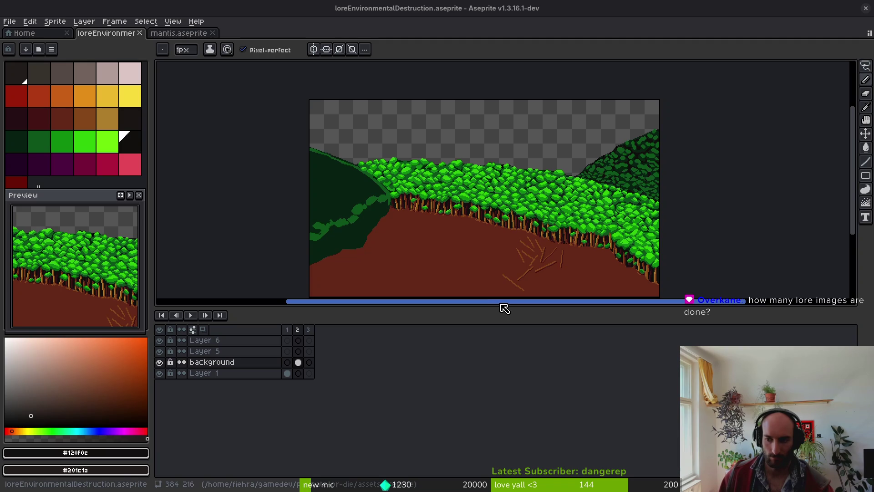
{"action": "left_click_drag", "start_coordinate": [489, 308], "coordinate": [490, 359]}
{"action": "key", "text": "alt"}
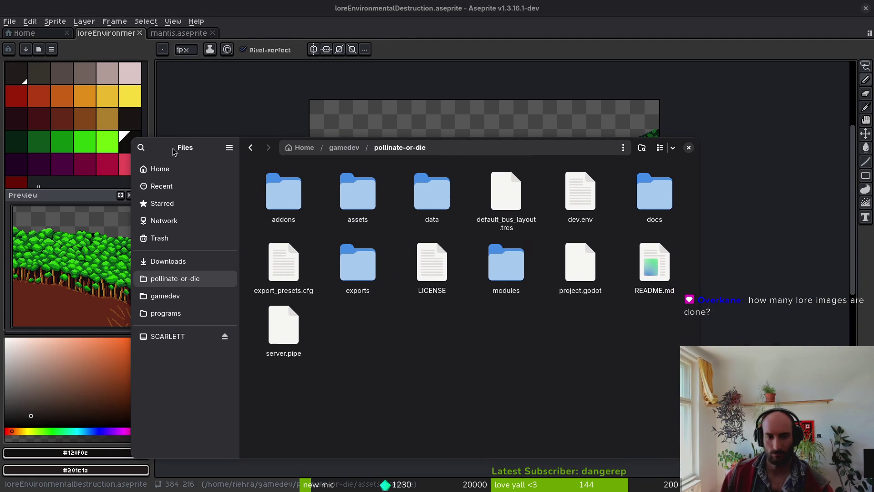
Preview loreDesert.png from assets/art/lore, then close the image viewer and Files
{"action": "double_click", "coordinate": [357, 205]}
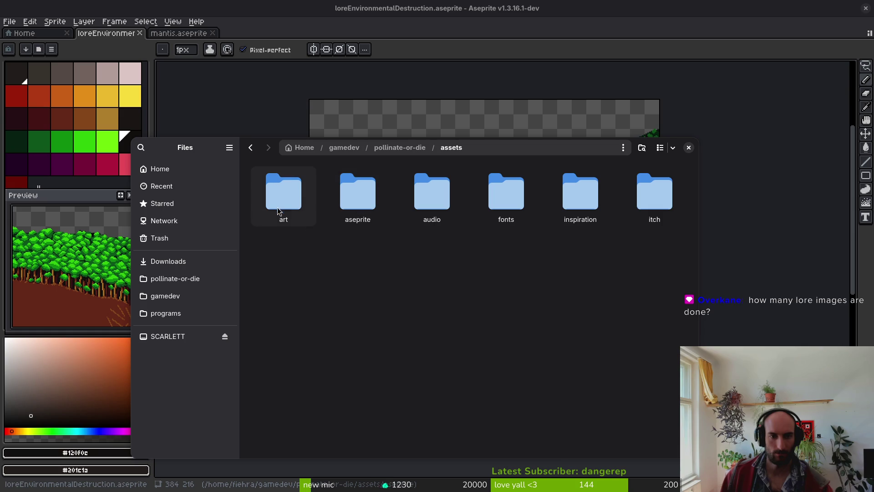
{"action": "double_click", "coordinate": [283, 195]}
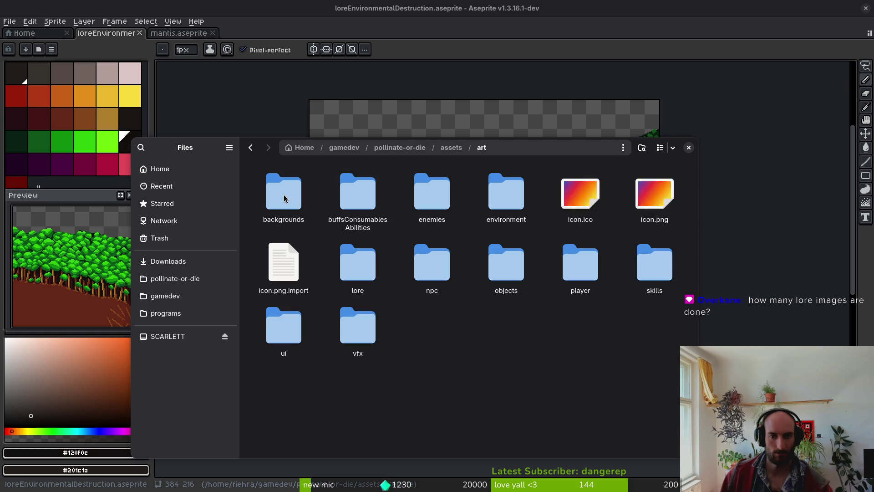
{"action": "double_click", "coordinate": [350, 264]}
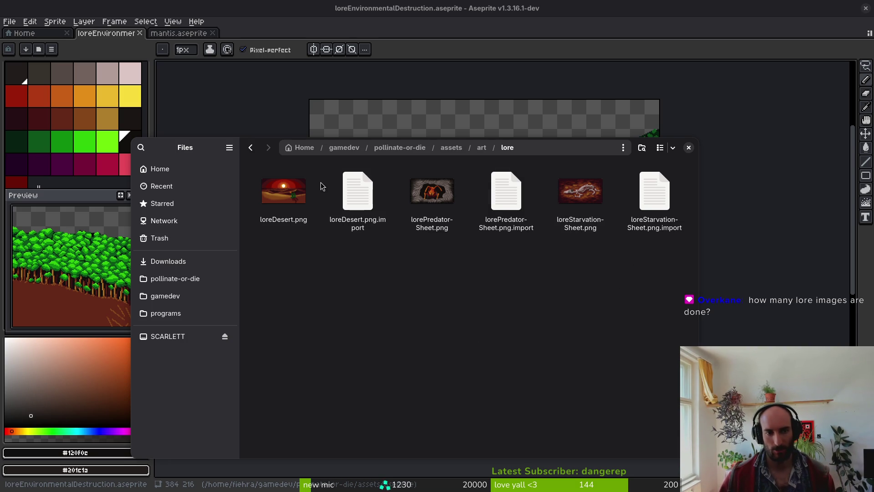
{"action": "left_click", "coordinate": [294, 191]}
{"action": "double_click", "coordinate": [294, 191]}
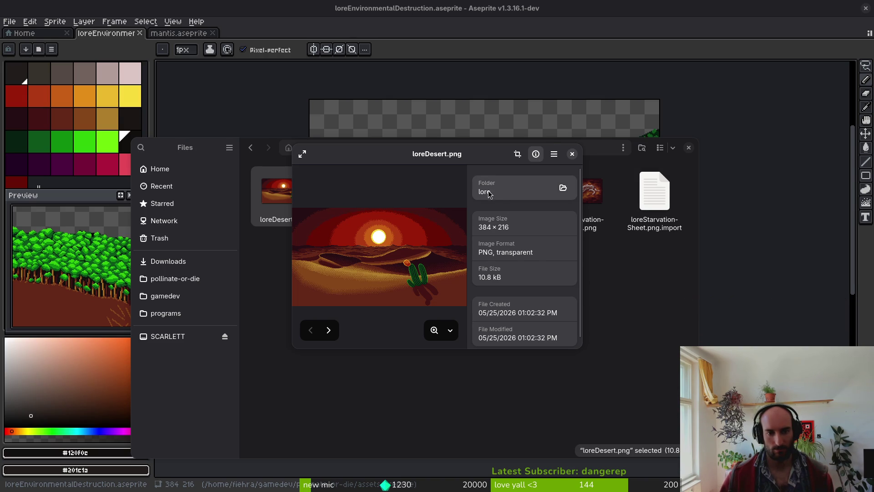
{"action": "left_click", "coordinate": [572, 154]}
{"action": "left_click", "coordinate": [688, 147]}
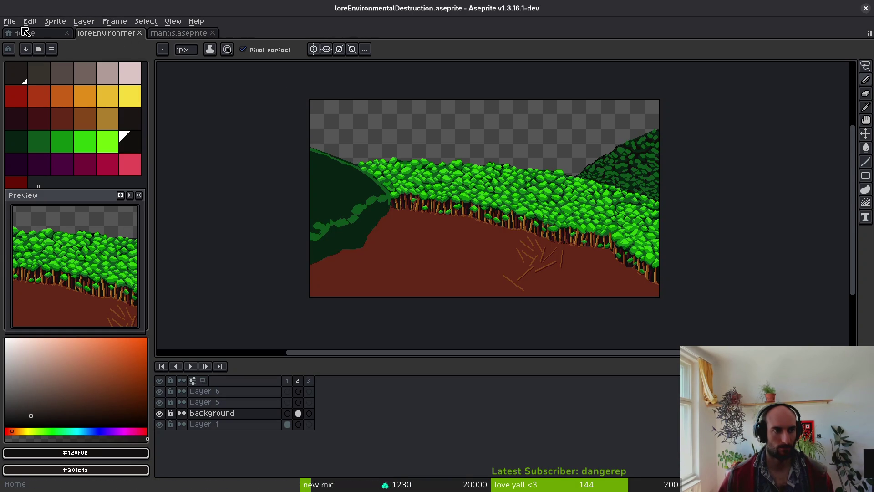
Bring up the Open file dialog from the File menu
{"action": "left_click", "coordinate": [9, 21]}
{"action": "left_click", "coordinate": [9, 21]}
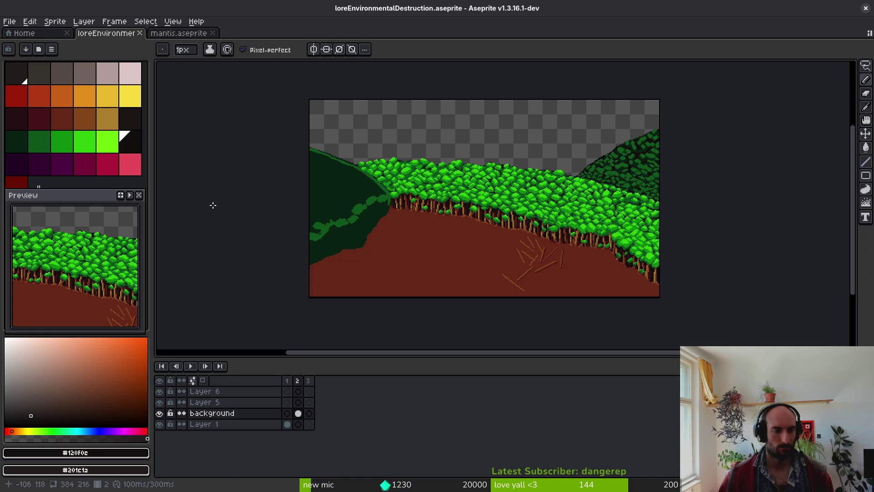
{"action": "left_click", "coordinate": [9, 21]}
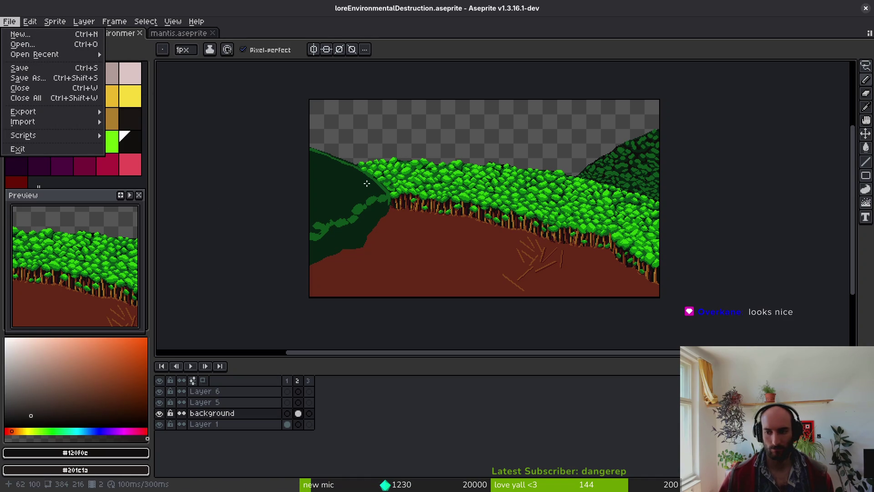
{"action": "left_click", "coordinate": [23, 44]}
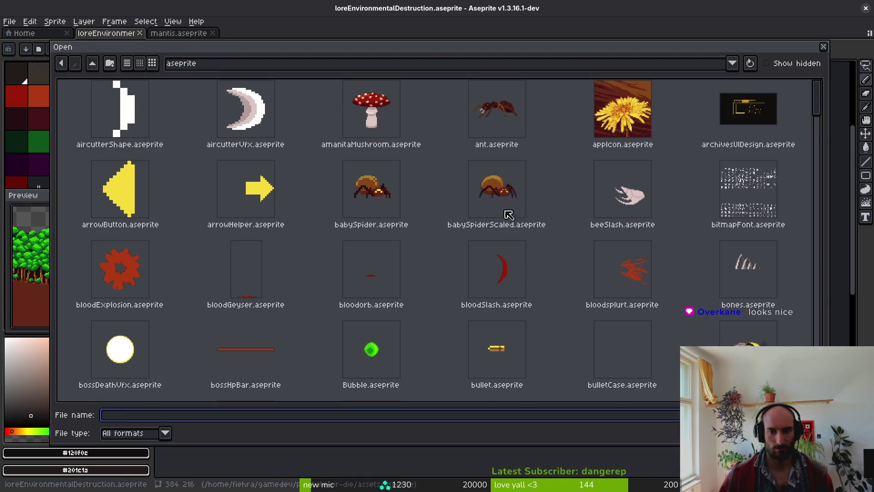
Browse the sprite file grid and select loreDandelion.aseprite
{"action": "scroll", "coordinate": [507, 211], "scroll_direction": "down", "scroll_amount": 4}
{"action": "scroll", "coordinate": [544, 239], "scroll_direction": "down", "scroll_amount": 3}
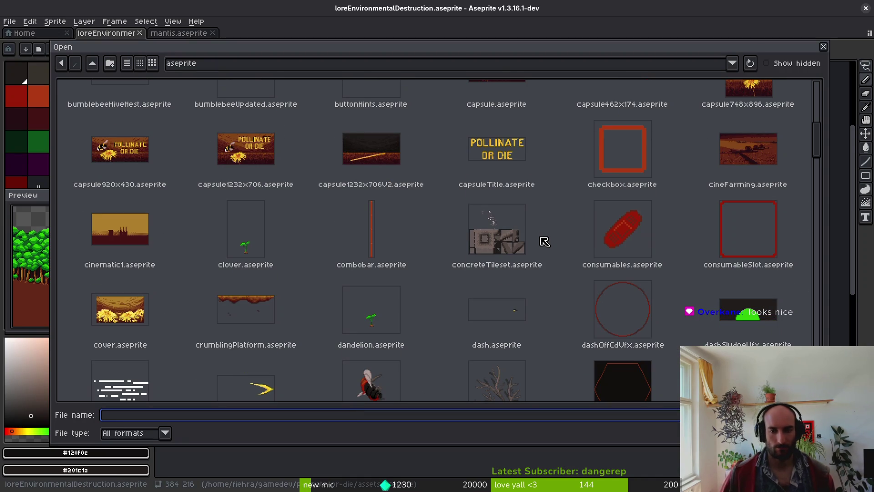
{"action": "scroll", "coordinate": [524, 255], "scroll_direction": "down", "scroll_amount": 3}
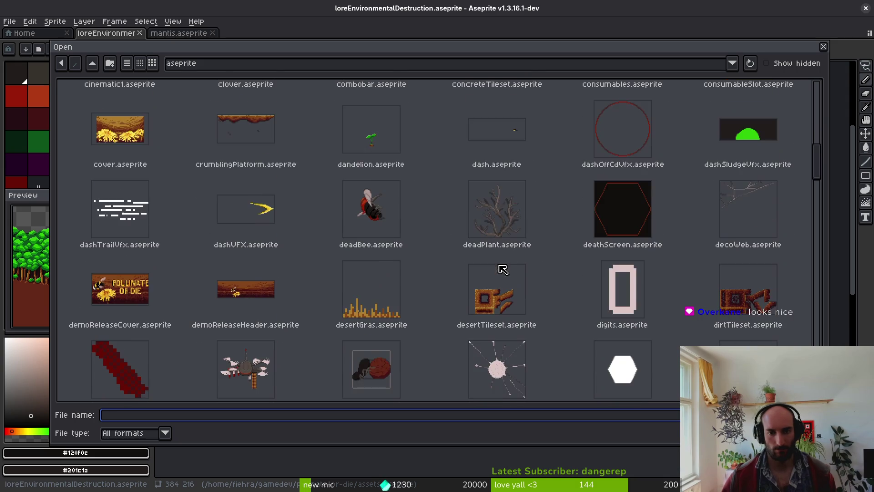
{"action": "scroll", "coordinate": [533, 273], "scroll_direction": "up", "scroll_amount": 6}
{"action": "scroll", "coordinate": [546, 273], "scroll_direction": "down", "scroll_amount": 11}
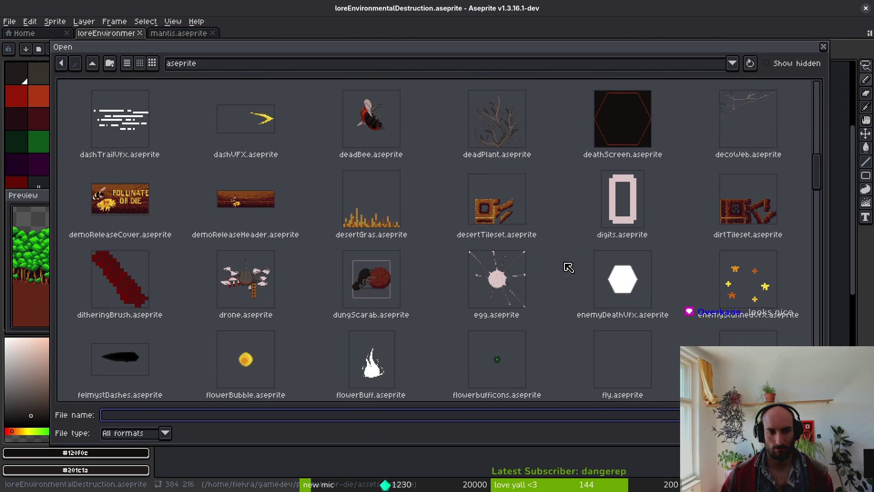
{"action": "scroll", "coordinate": [570, 258], "scroll_direction": "down", "scroll_amount": 3}
{"action": "scroll", "coordinate": [566, 260], "scroll_direction": "up", "scroll_amount": 12}
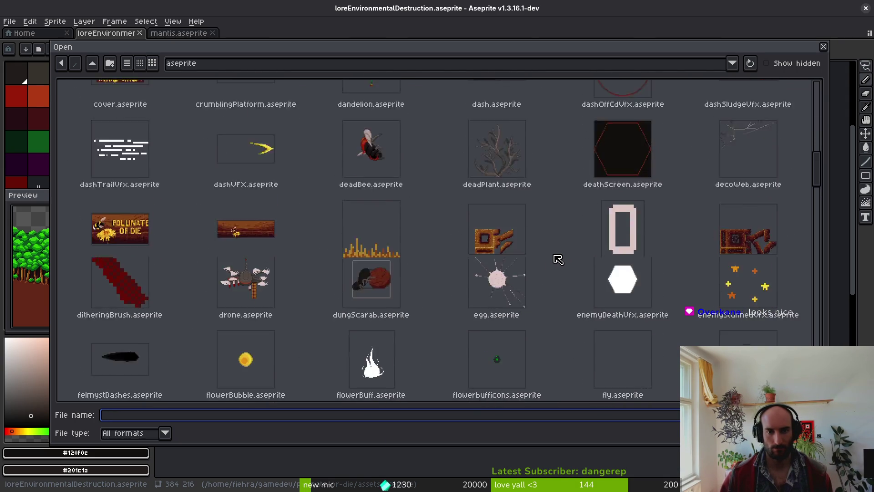
{"action": "scroll", "coordinate": [560, 266], "scroll_direction": "down", "scroll_amount": 15}
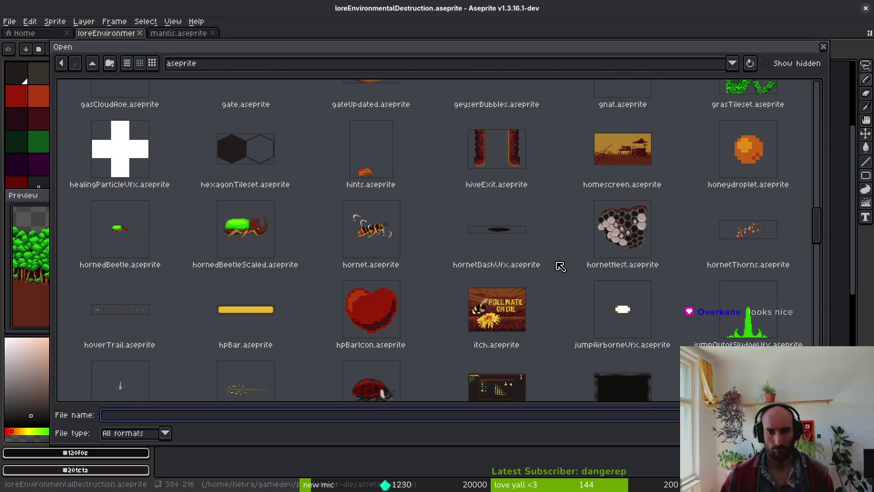
{"action": "scroll", "coordinate": [560, 266], "scroll_direction": "down", "scroll_amount": 3}
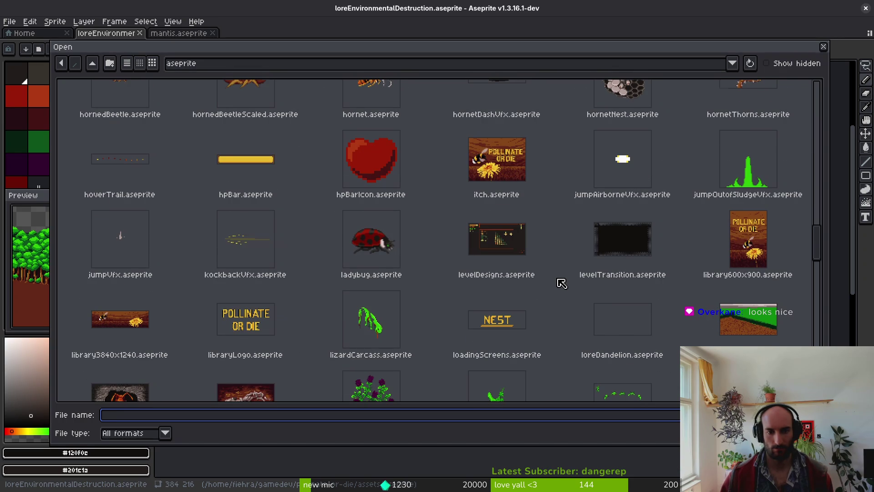
{"action": "scroll", "coordinate": [561, 283], "scroll_direction": "down", "scroll_amount": 1}
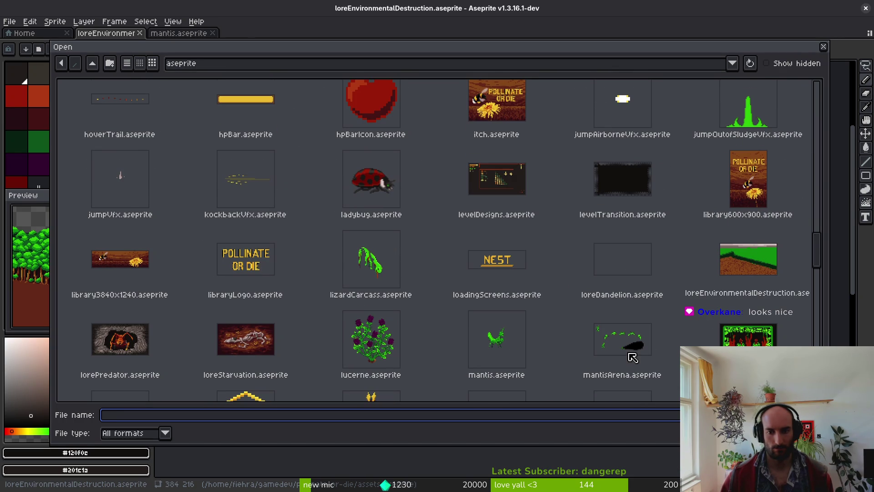
{"action": "scroll", "coordinate": [633, 355], "scroll_direction": "down", "scroll_amount": 2}
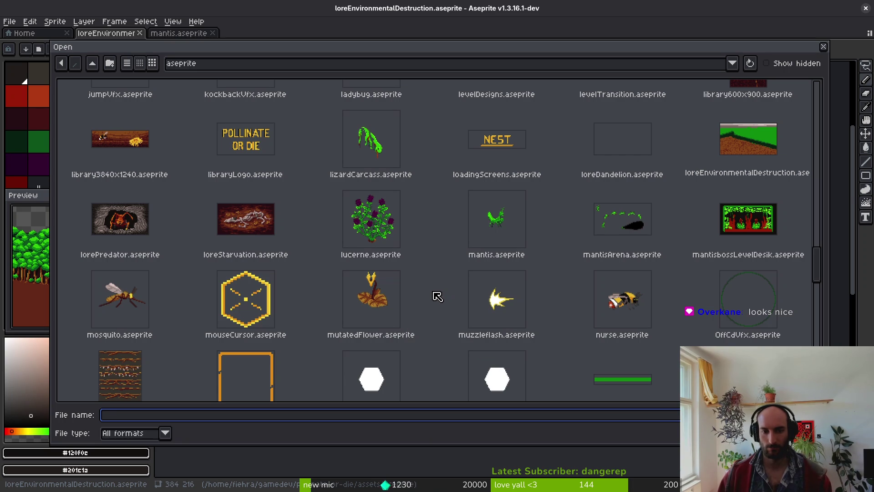
{"action": "scroll", "coordinate": [435, 300], "scroll_direction": "down", "scroll_amount": 2}
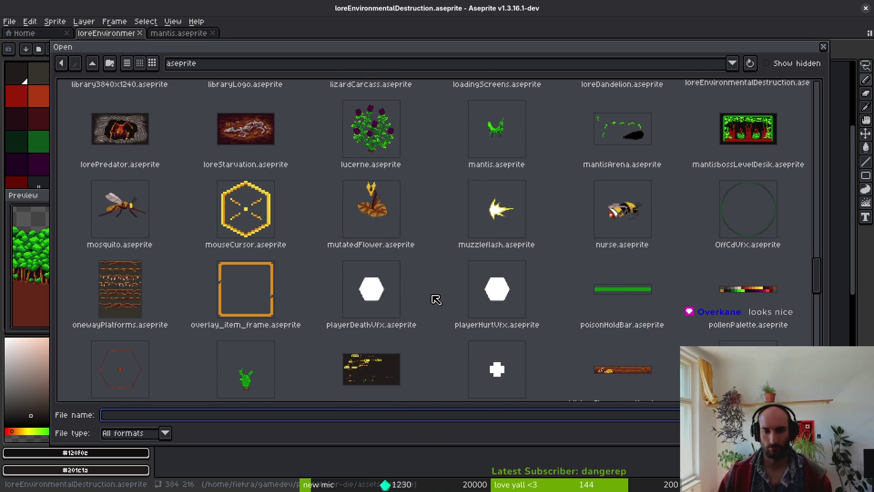
{"action": "scroll", "coordinate": [436, 300], "scroll_direction": "down", "scroll_amount": 4}
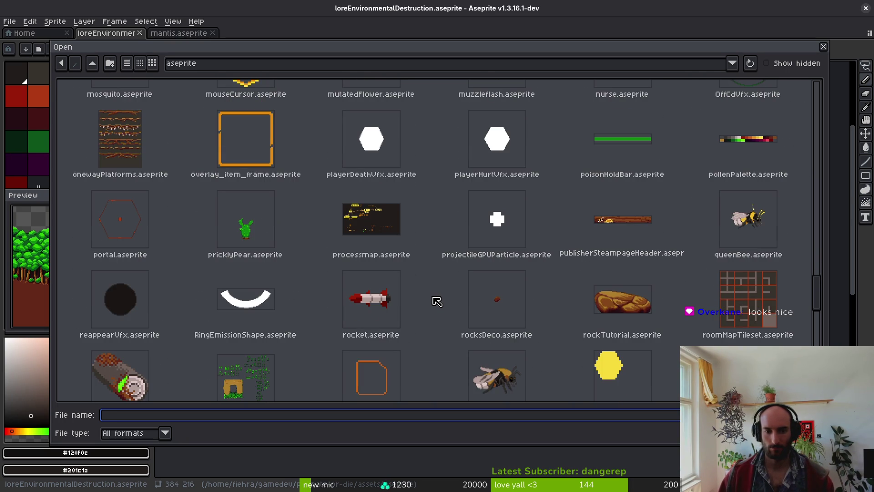
{"action": "scroll", "coordinate": [437, 300], "scroll_direction": "down", "scroll_amount": 2}
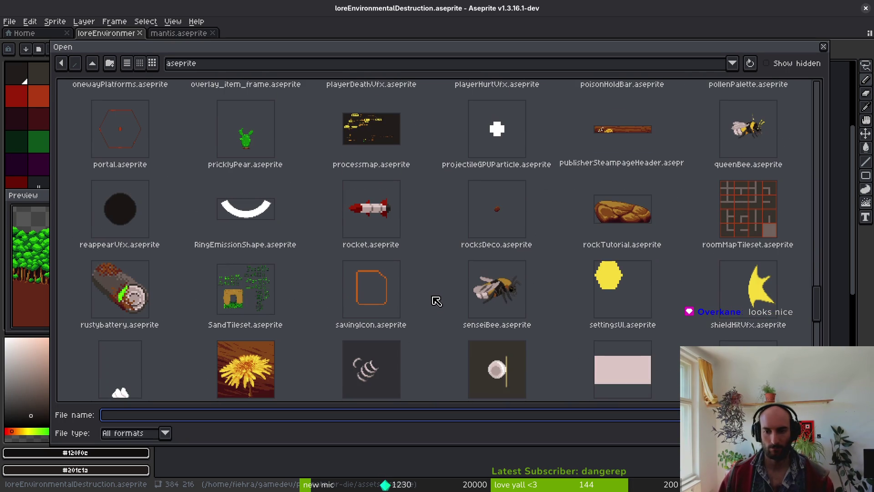
{"action": "scroll", "coordinate": [438, 296], "scroll_direction": "down", "scroll_amount": 3}
{"action": "scroll", "coordinate": [438, 293], "scroll_direction": "up", "scroll_amount": 6}
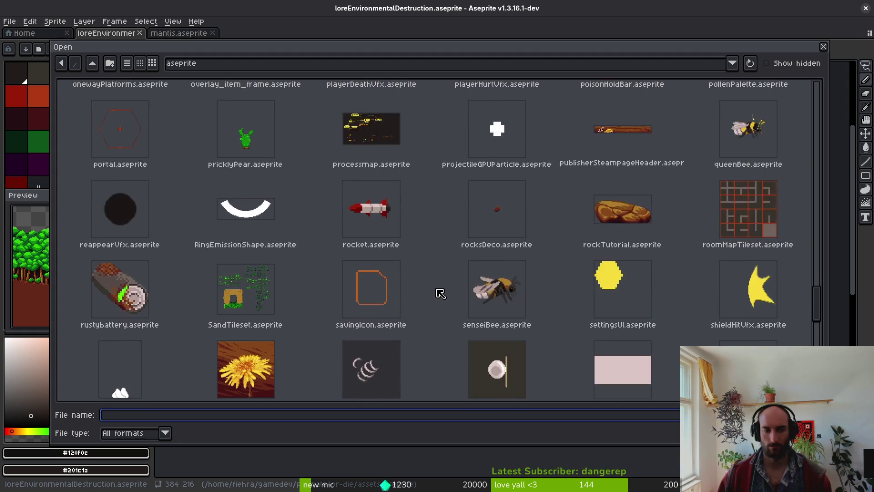
{"action": "scroll", "coordinate": [443, 287], "scroll_direction": "up", "scroll_amount": 5}
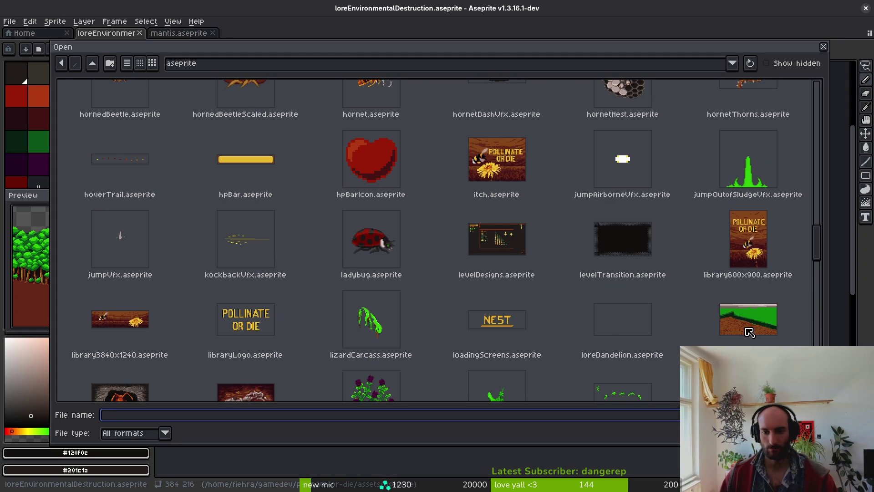
{"action": "left_click", "coordinate": [628, 337]}
Open loreDandelion.aseprite, add an empty frame 3, and lasso the cactus on frame 2
{"action": "key", "text": "Return"}
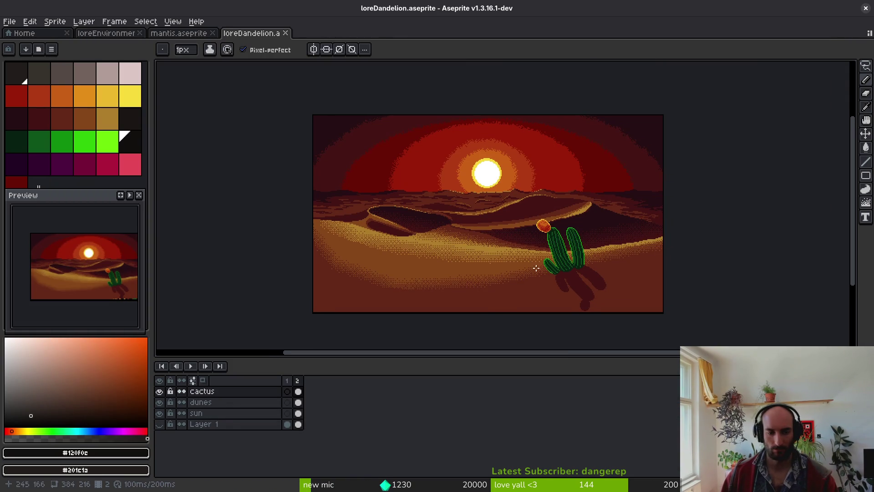
{"action": "key", "text": "alt+n"}
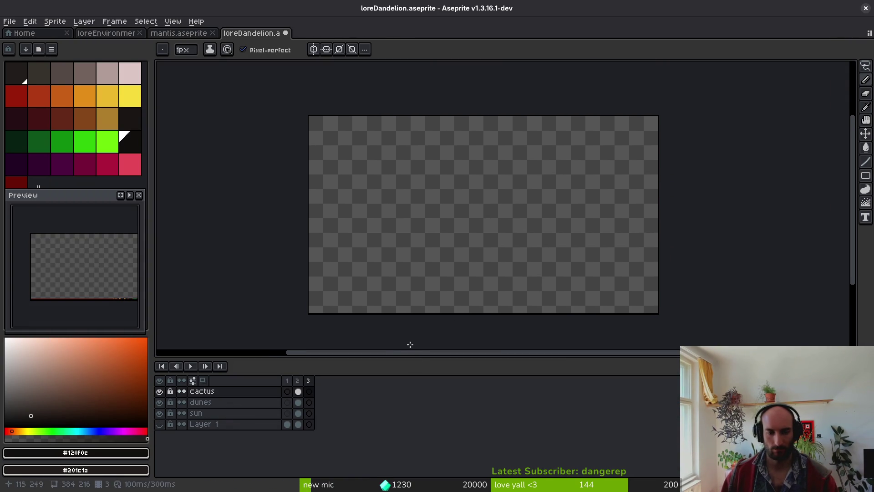
{"action": "key", "text": "Left"}
{"action": "key", "text": "q"}
{"action": "mouse_move", "coordinate": [595, 218]}
{"action": "left_mouse_down"}
{"action": "mouse_move", "coordinate": [523, 301]}
{"action": "mouse_move", "coordinate": [602, 238]}
{"action": "mouse_move", "coordinate": [596, 216]}
{"action": "mouse_move", "coordinate": [476, 226]}
{"action": "mouse_move", "coordinate": [580, 203]}
{"action": "left_mouse_up"}
Copy the cactus from frame 2 and paste it into frame 3
{"action": "key", "text": "Right"}
{"action": "key", "text": "Left"}
{"action": "key", "text": "ctrl+d"}
{"action": "key", "text": "ctrl+c"}
{"action": "key", "text": "Right"}
{"action": "key", "text": "ctrl+v"}
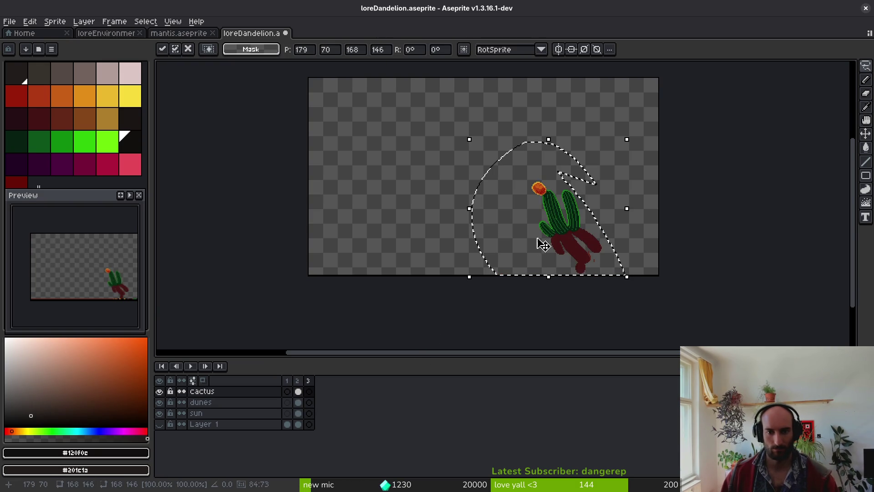
Enlarge the pasted cactus to about 360x313, commit it, and save the file
{"action": "left_click_drag", "start_coordinate": [542, 243], "coordinate": [486, 206]}
{"action": "scroll", "coordinate": [486, 205], "scroll_direction": "up", "scroll_amount": 2}
{"action": "mouse_move", "coordinate": [410, 145]}
{"action": "left_mouse_down"}
{"action": "mouse_move", "coordinate": [364, 123]}
{"action": "mouse_move", "coordinate": [288, 58]}
{"action": "mouse_move", "coordinate": [481, 234]}
{"action": "mouse_move", "coordinate": [474, 254]}
{"action": "left_mouse_up"}
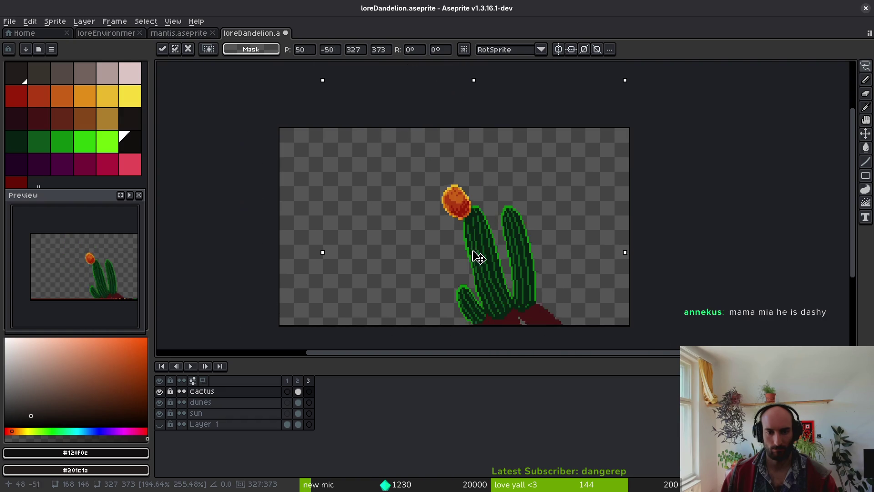
{"action": "key", "text": "ctrl+z"}
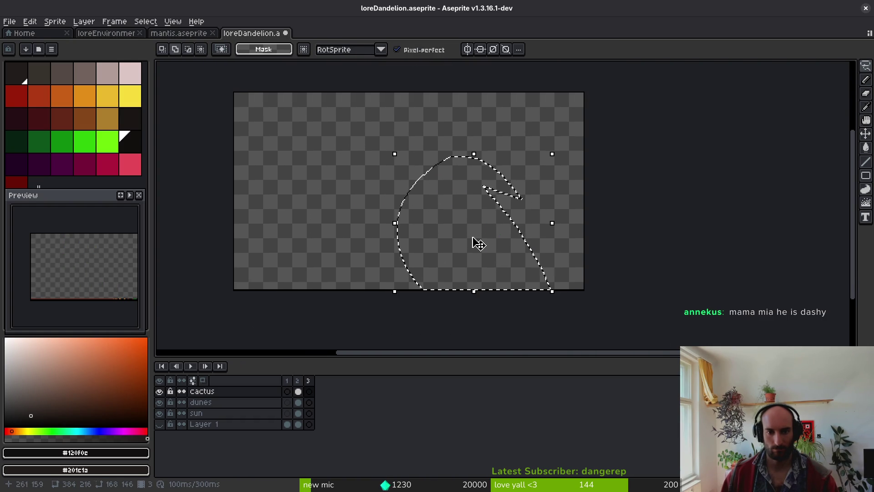
{"action": "key", "text": "ctrl+v"}
{"action": "mouse_move", "coordinate": [394, 154]}
{"action": "left_mouse_down"}
{"action": "mouse_move", "coordinate": [312, 107]}
{"action": "mouse_move", "coordinate": [270, 64]}
{"action": "mouse_move", "coordinate": [279, 111]}
{"action": "mouse_move", "coordinate": [259, 82]}
{"action": "mouse_move", "coordinate": [267, 58]}
{"action": "left_mouse_up"}
{"action": "left_click_drag", "start_coordinate": [493, 228], "coordinate": [493, 273]}
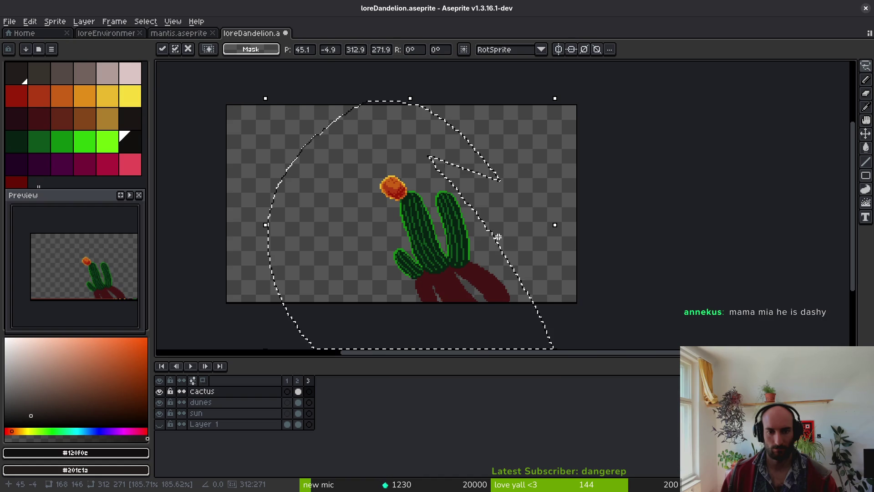
{"action": "mouse_move", "coordinate": [342, 165]}
{"action": "left_mouse_down"}
{"action": "mouse_move", "coordinate": [329, 165]}
{"action": "mouse_move", "coordinate": [290, 129]}
{"action": "mouse_move", "coordinate": [507, 254]}
{"action": "mouse_move", "coordinate": [468, 215]}
{"action": "mouse_move", "coordinate": [484, 219]}
{"action": "left_mouse_up"}
{"action": "key", "text": "Return"}
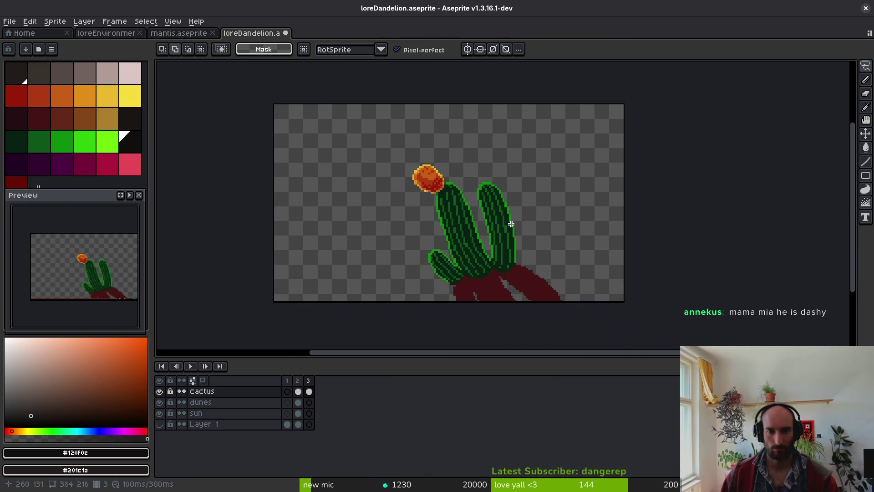
{"action": "key", "text": "ctrl+s"}
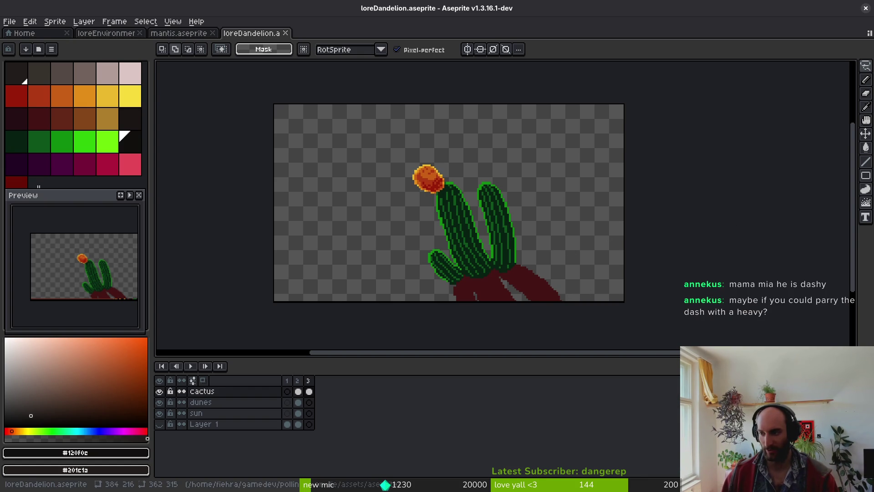
{"action": "key", "text": "alt+Tab"}
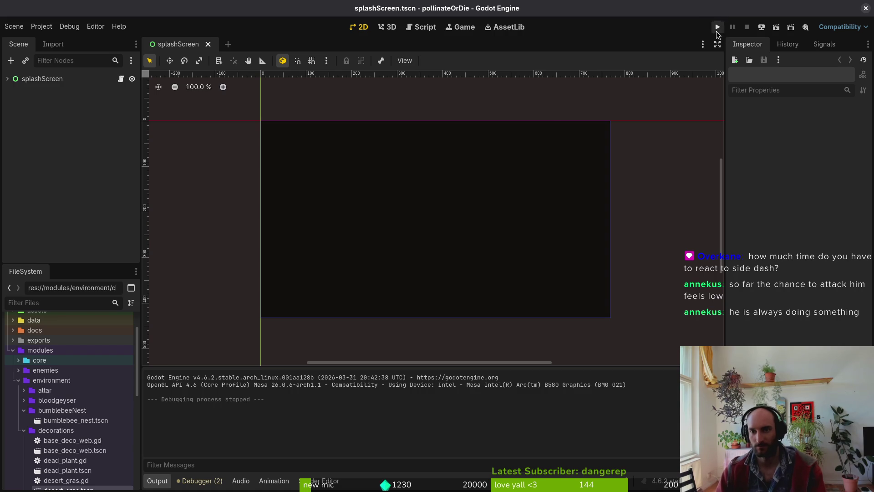
Run the debug build, continue the game, and enable the level selector in Debugging options
{"action": "left_click", "coordinate": [717, 28]}
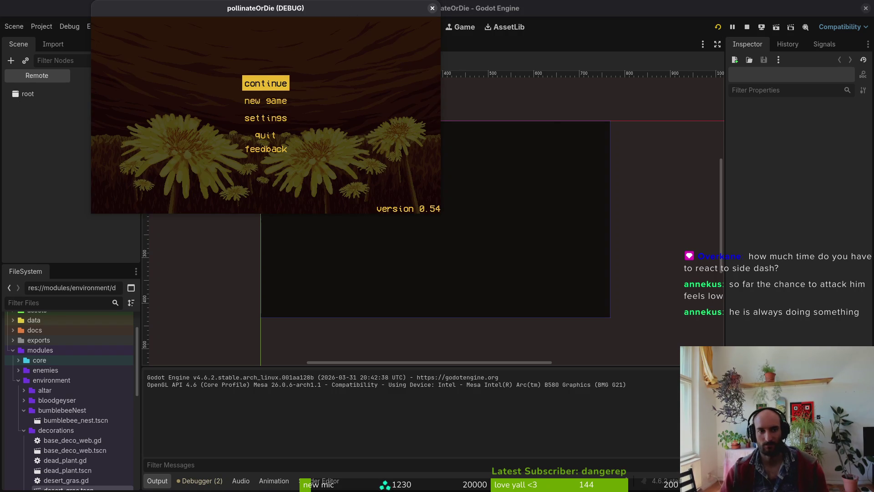
{"action": "key", "text": "Return"}
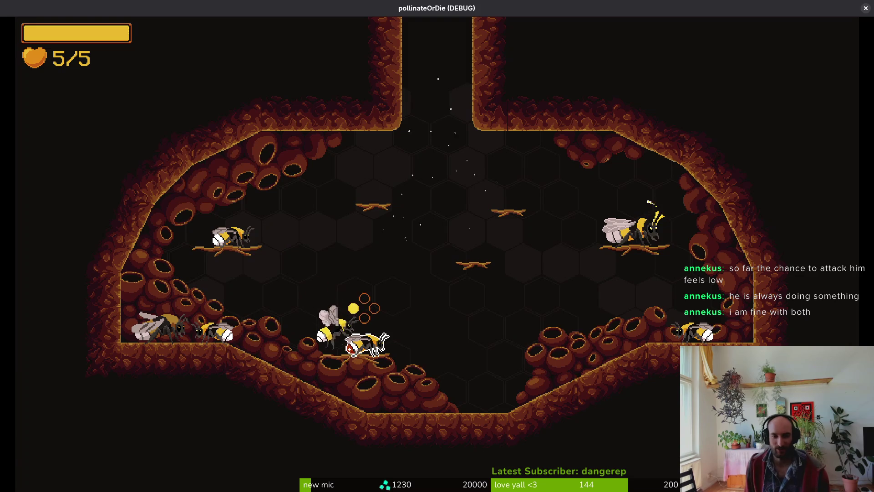
{"action": "key", "text": "Escape"}
{"action": "key", "text": "Down"}
{"action": "key", "text": "Return"}
{"action": "key", "text": "Down"}
{"action": "key", "text": "Down"}
{"action": "key", "text": "Down"}
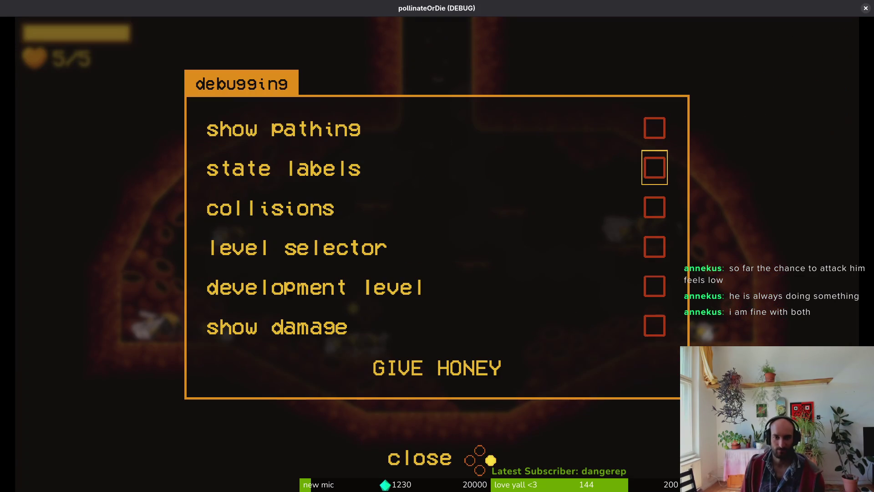
{"action": "key", "text": "Escape"}
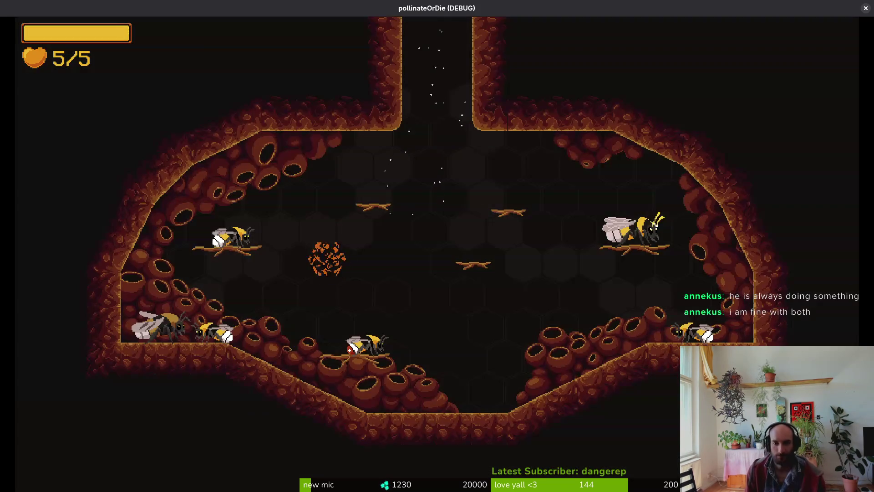
Choose the mantis boss level in the level selector and start it
{"action": "key", "text": "Escape"}
{"action": "key", "text": "Down"}
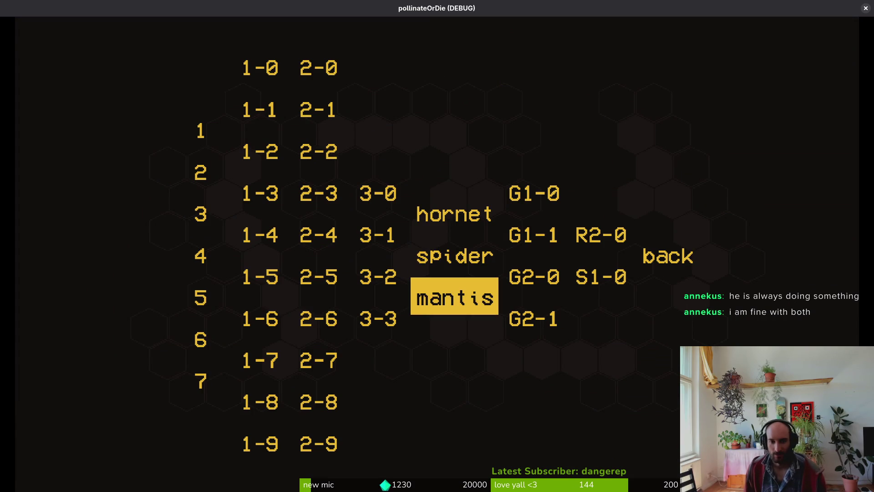
{"action": "key", "text": "Return"}
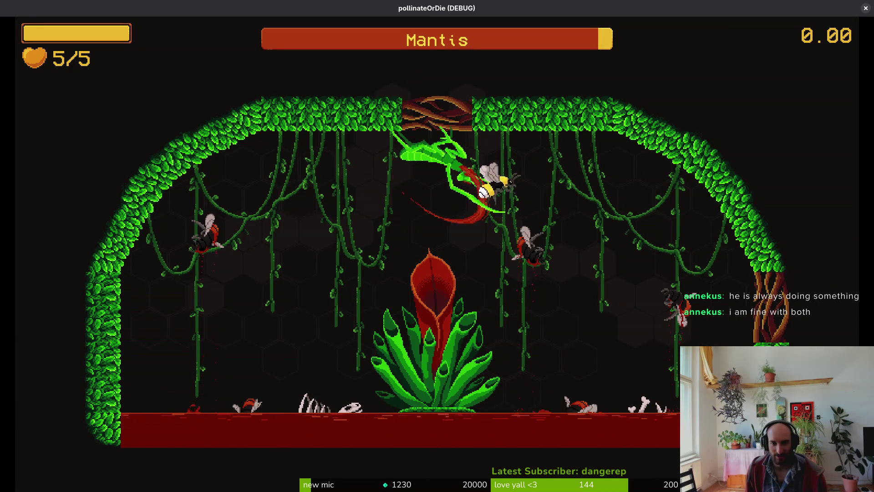
Return to the hive and load the mantis boss level from the level selector
{"action": "key", "text": "Escape"}
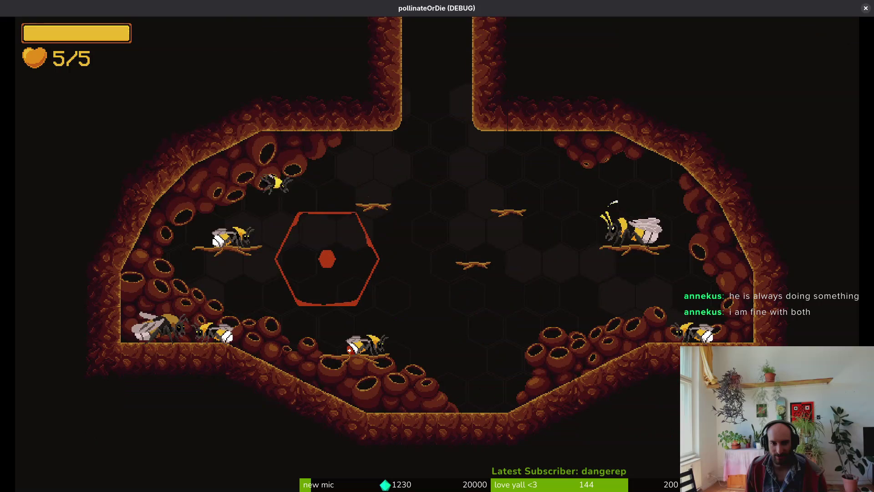
{"action": "key", "text": "Right"}
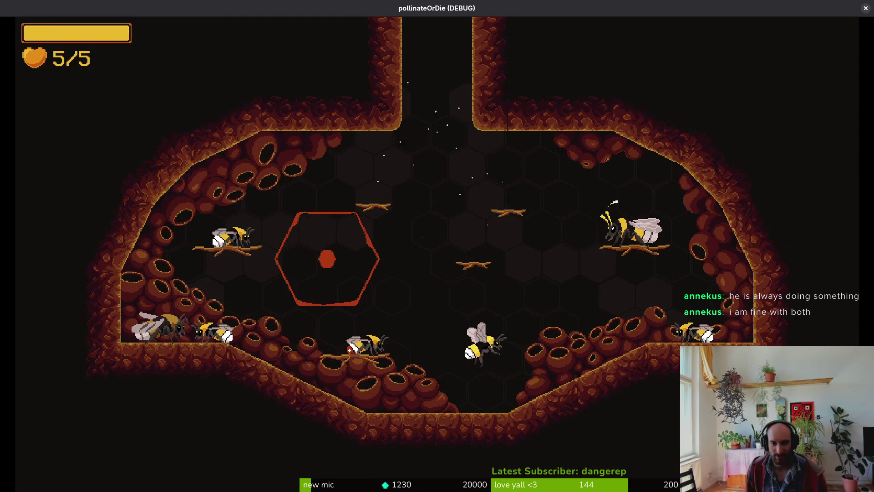
{"action": "key", "text": "Escape"}
{"action": "key", "text": "Down"}
{"action": "key", "text": "Return"}
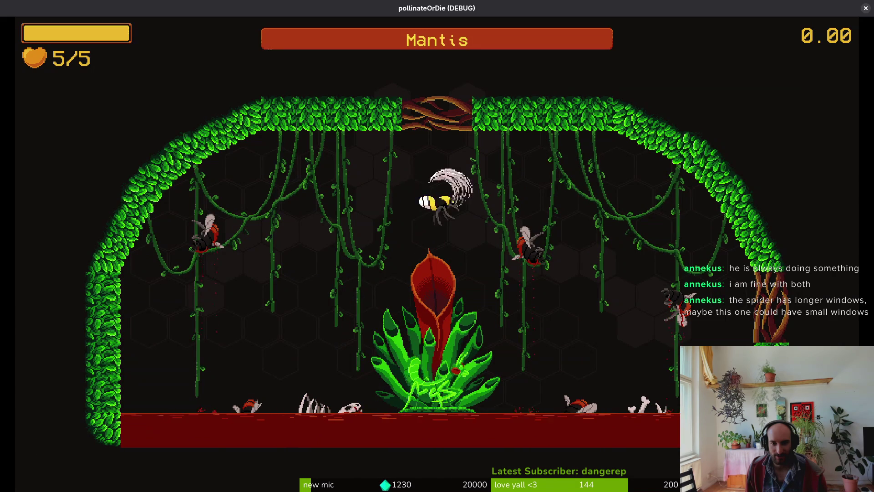
Dodge and slash the Mantis around the central plant with dives and dashes
{"action": "key", "text": "Right"}
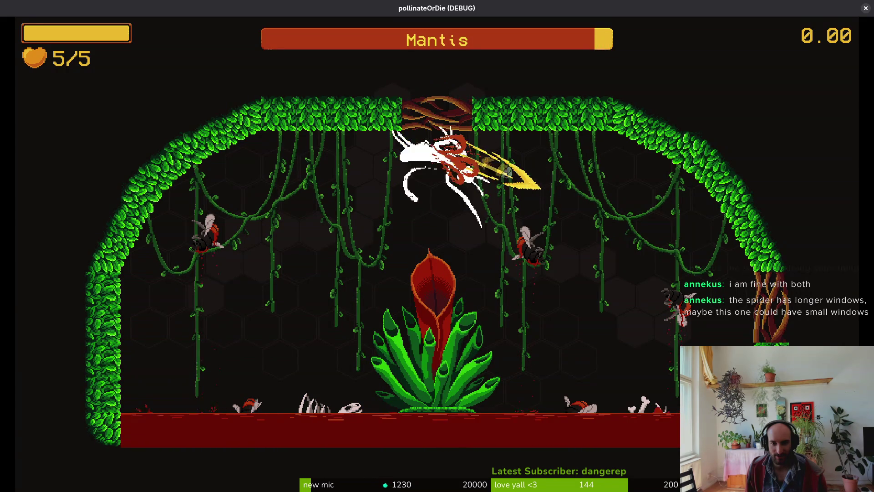
{"action": "key", "text": "Left"}
{"action": "key", "text": "Right"}
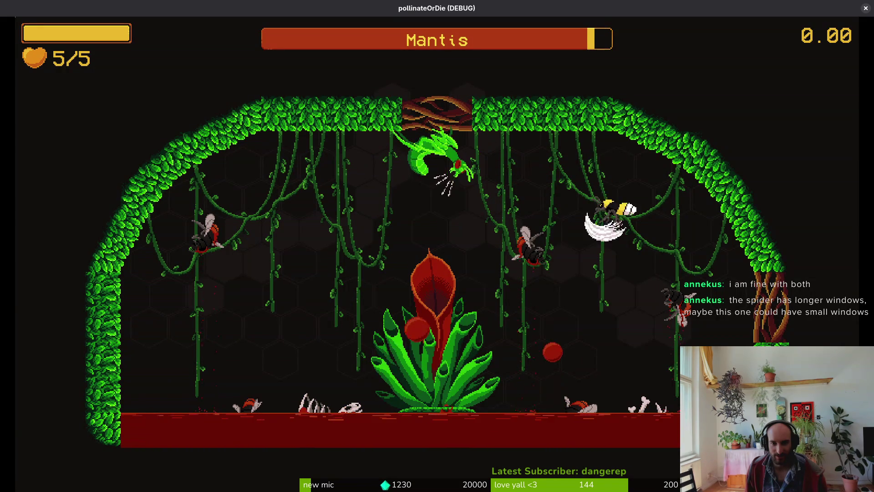
{"action": "key", "text": "Left"}
{"action": "key", "text": "Up"}
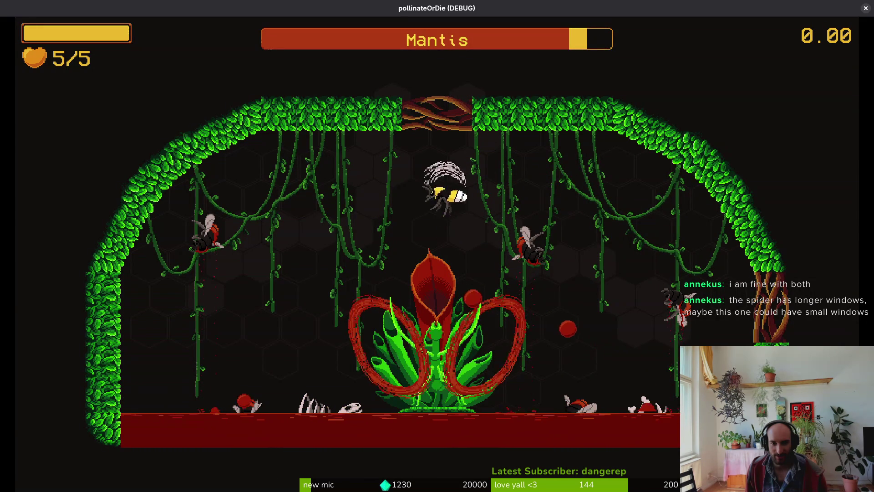
{"action": "key", "text": "Right"}
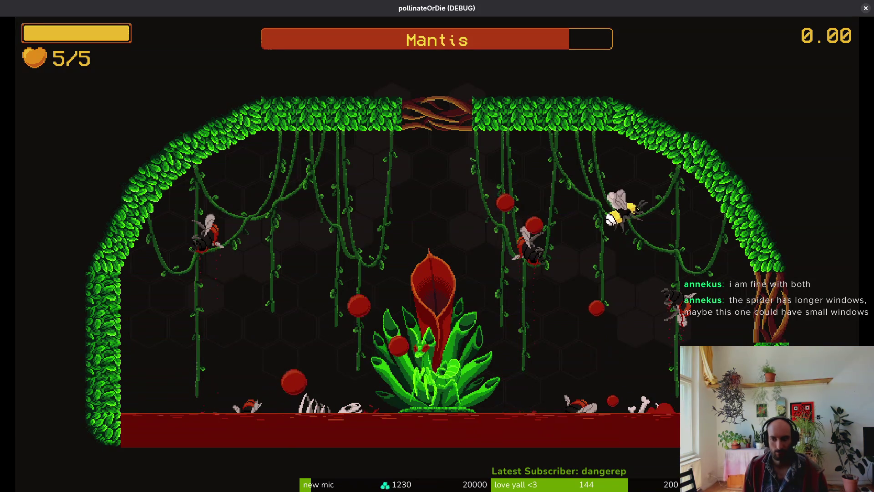
{"action": "key", "text": "Down"}
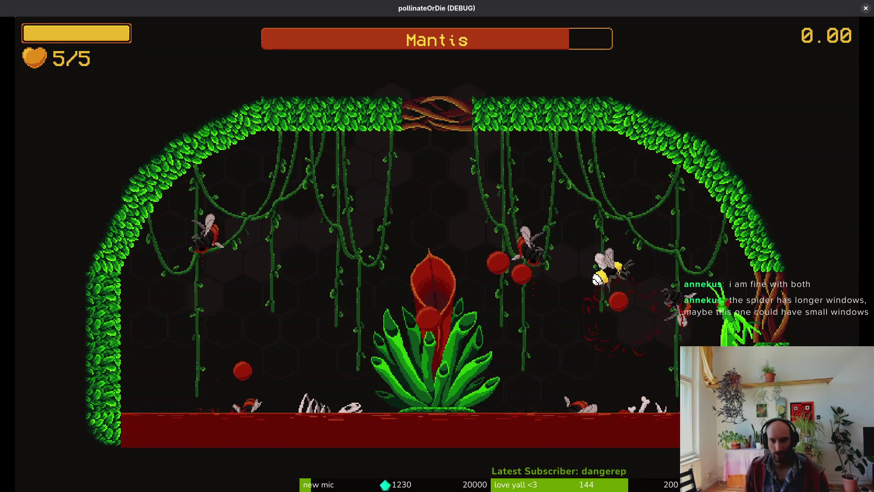
{"action": "key", "text": "Left"}
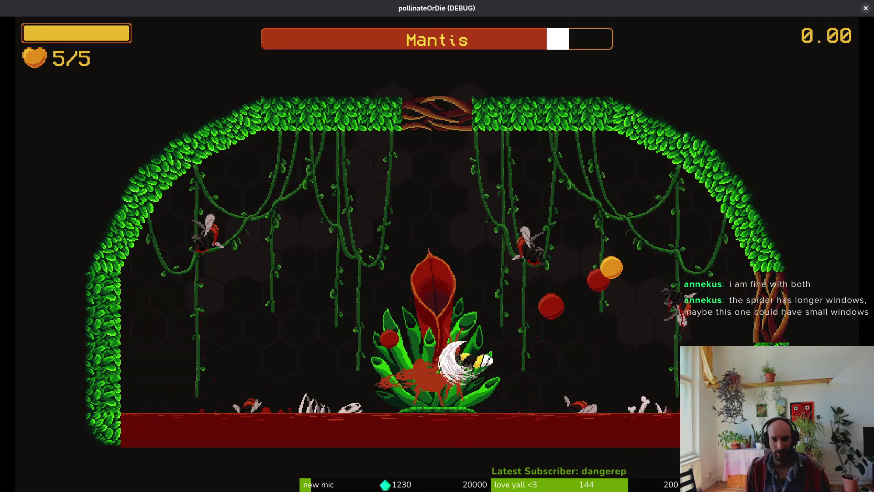
{"action": "key", "text": "Up"}
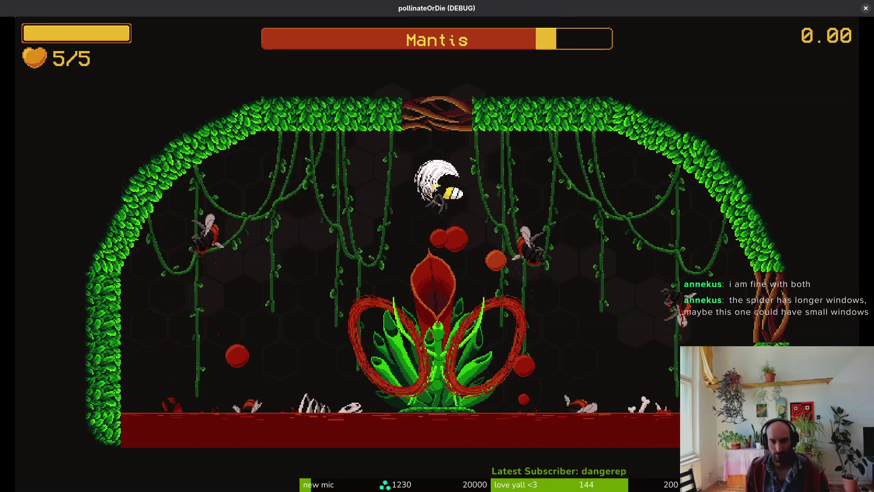
{"action": "key", "text": "Down"}
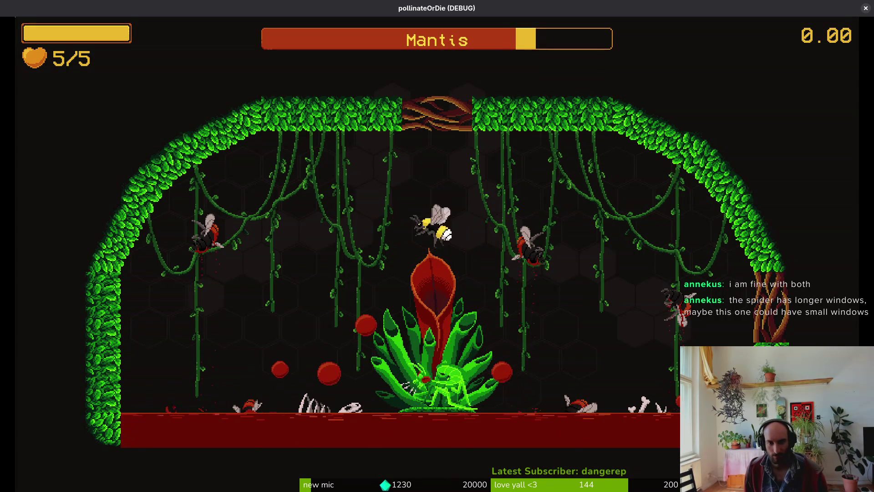
{"action": "key", "text": "Left"}
Keep attacking the Mantis from above and the sides until the fight ends
{"action": "key", "text": "Up"}
{"action": "key", "text": "Right"}
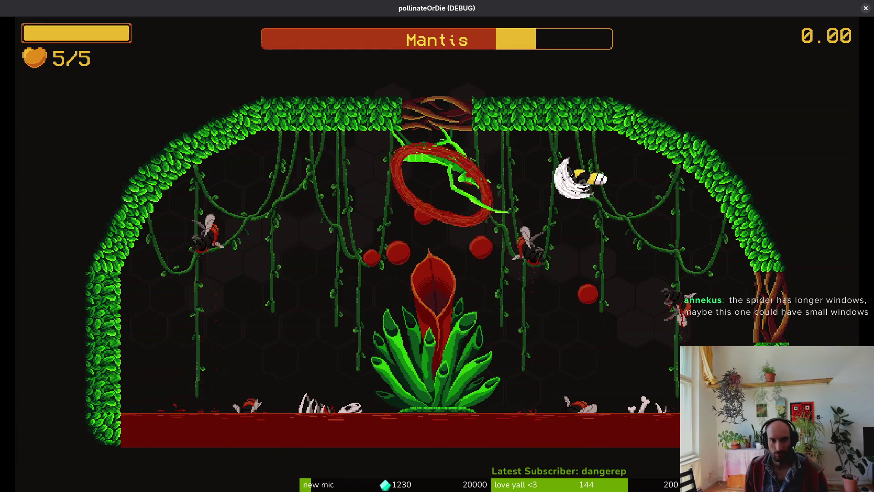
{"action": "key", "text": "Left"}
{"action": "key", "text": "Right"}
{"action": "key", "text": "Down"}
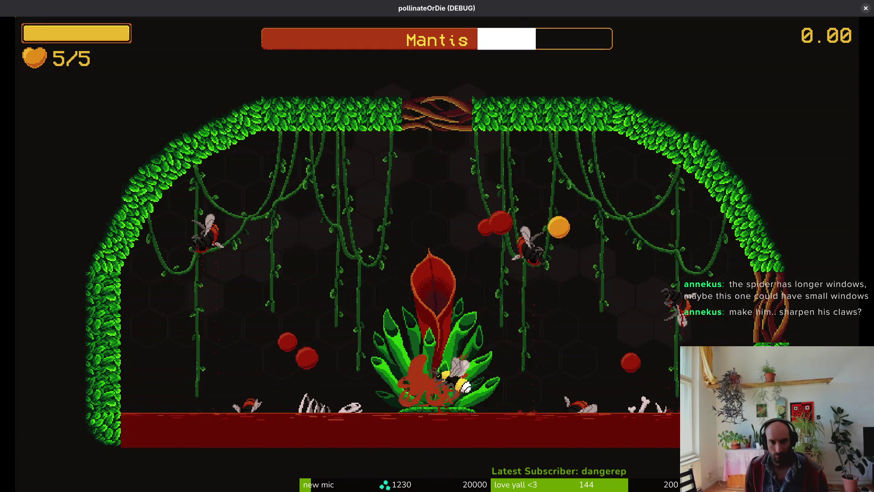
{"action": "key", "text": "Up"}
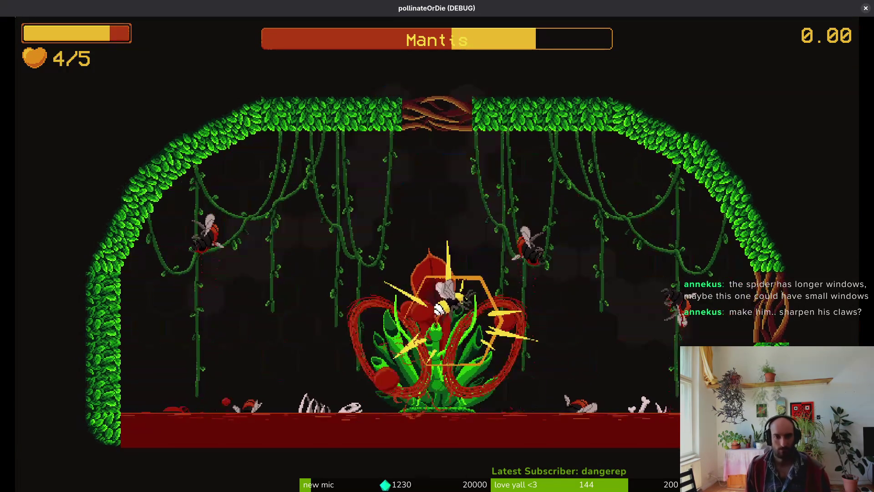
{"action": "key", "text": "Up"}
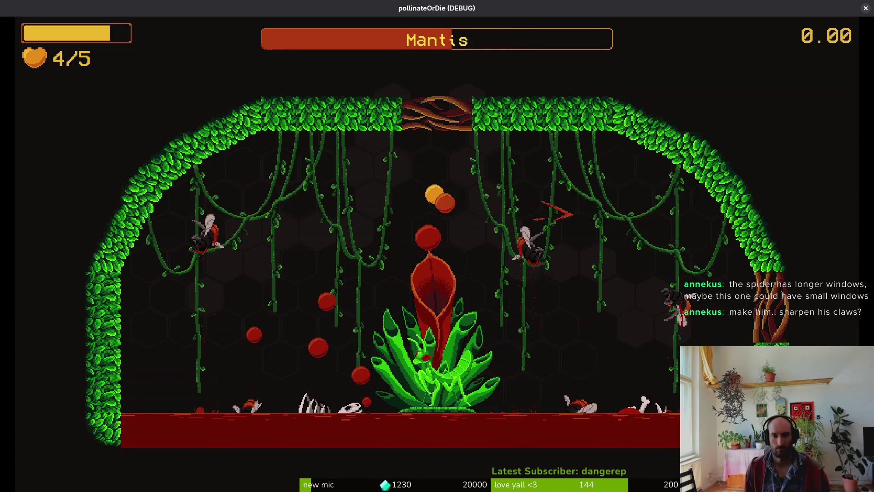
{"action": "key", "text": "Right"}
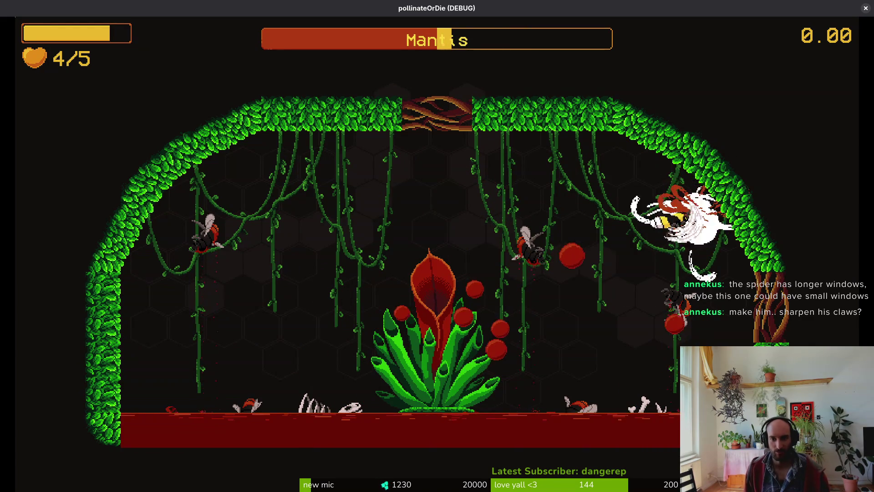
{"action": "key", "text": "Left"}
{"action": "key", "text": "Right"}
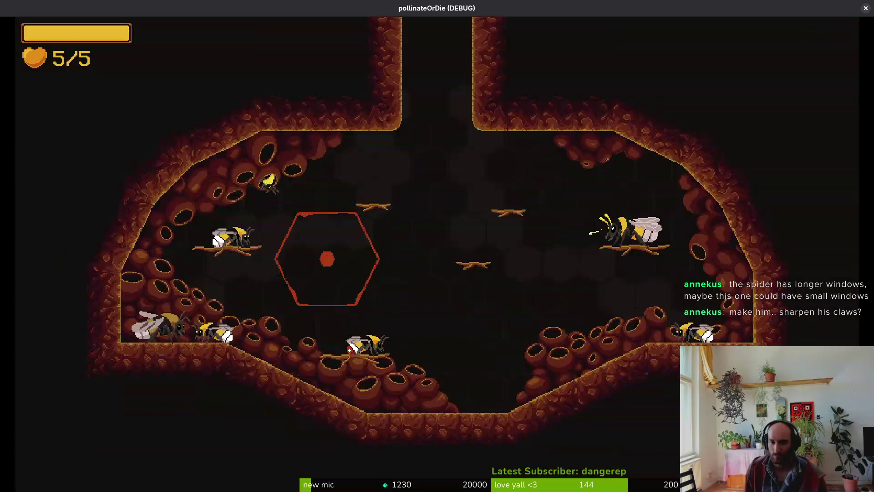
Back in the hive, open the debug level select and highlight mantis
{"action": "key", "text": "Right"}
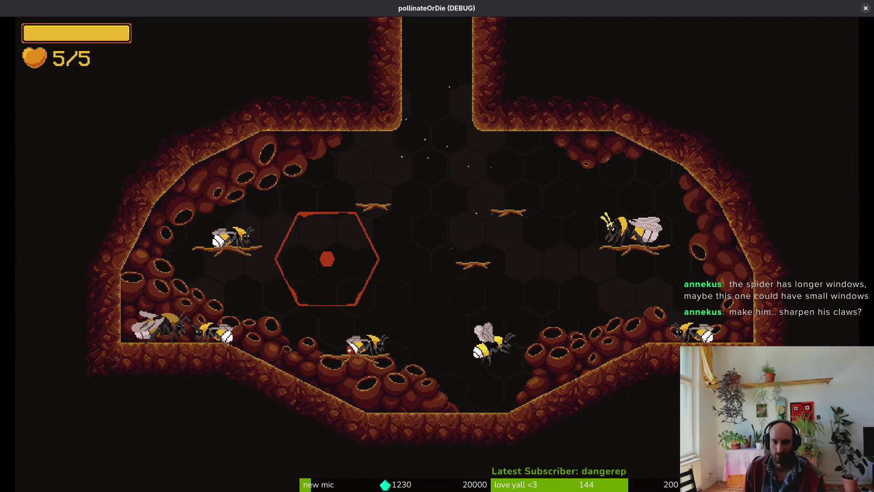
{"action": "key", "text": "Escape"}
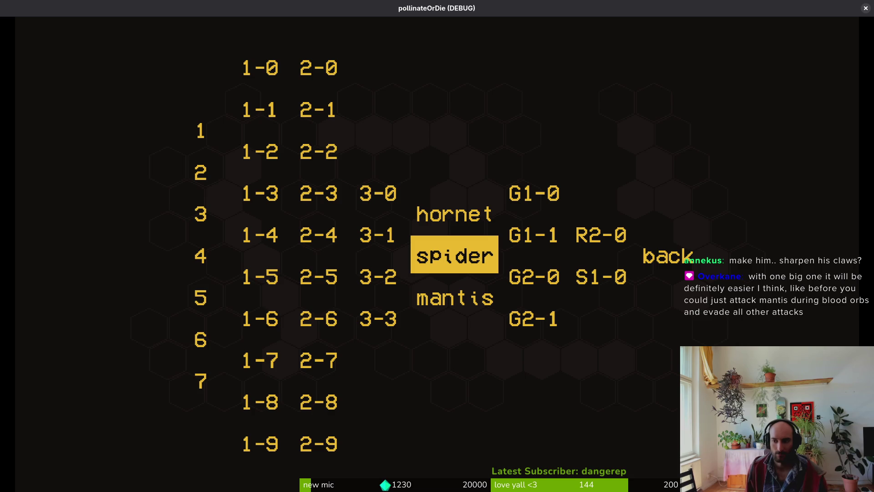
{"action": "key", "text": "Down"}
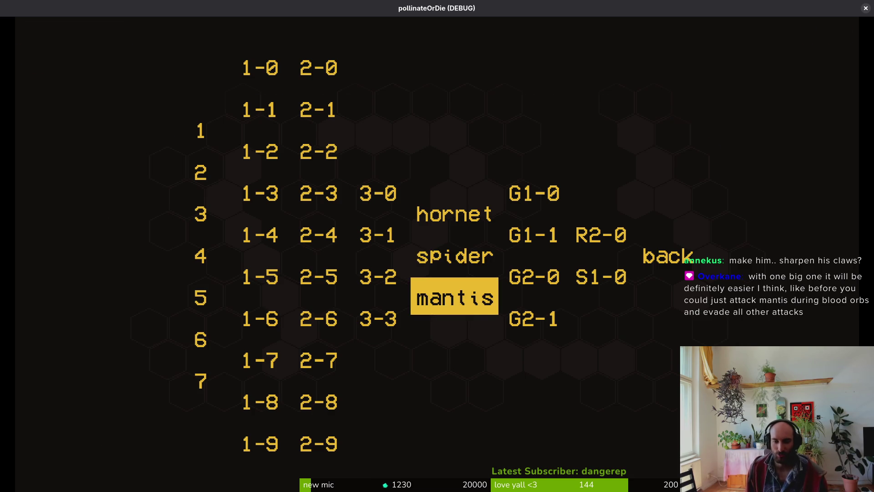
Start the Mantis level and fight it, pausing and resuming once mid-fight
{"action": "key", "text": "Return"}
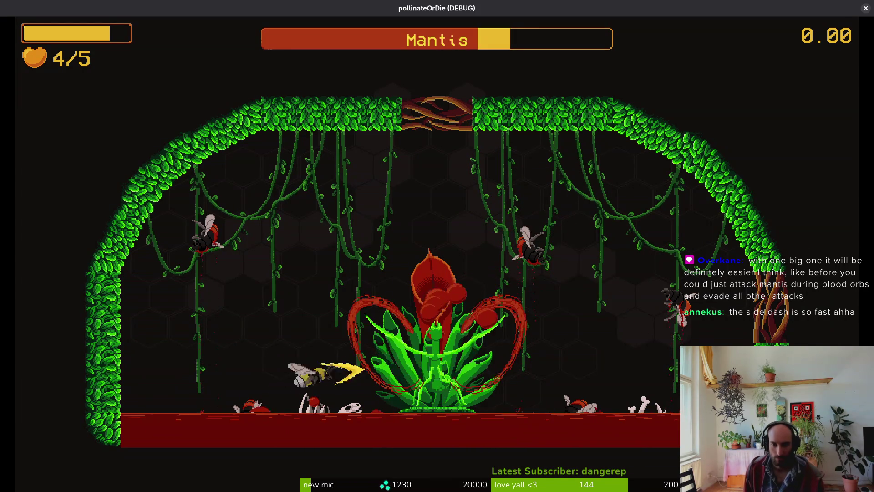
{"action": "key", "text": "Escape"}
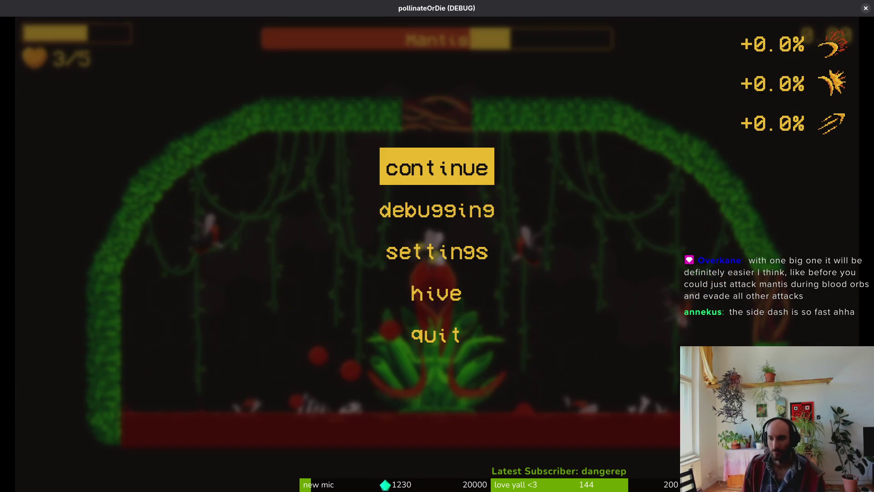
{"action": "key", "text": "Escape"}
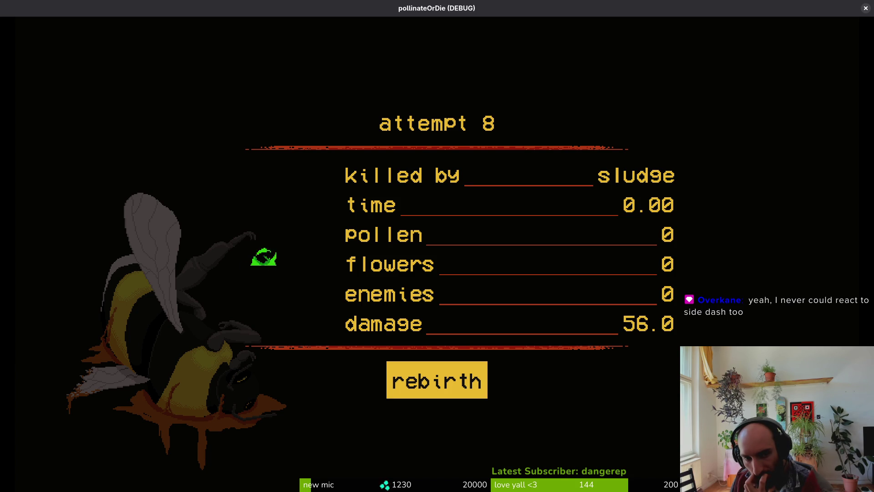
Rebirth in the hive and load the Mantis level through the hexagon portal
{"action": "key", "text": "space"}
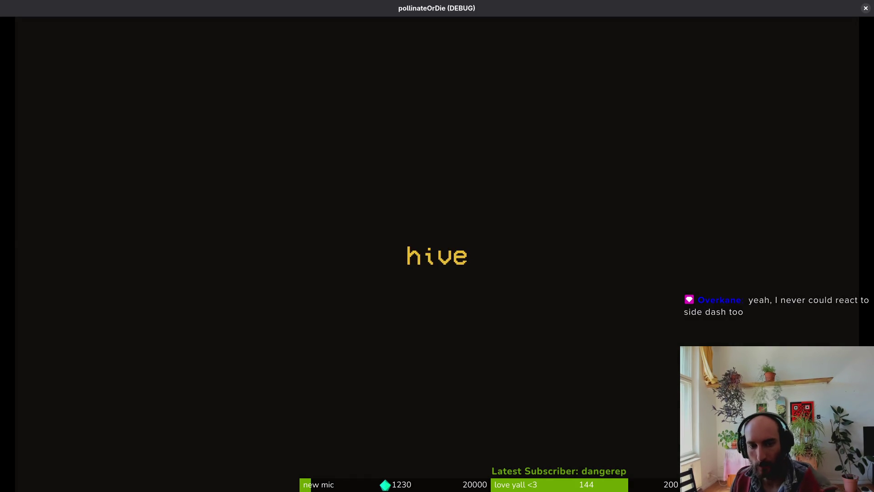
{"action": "key", "text": "d"}
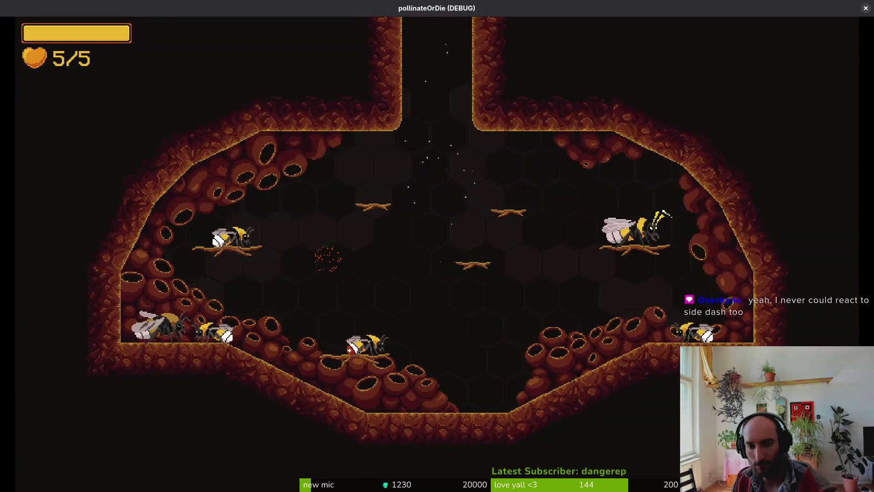
{"action": "key", "text": "s"}
{"action": "key", "text": "Return"}
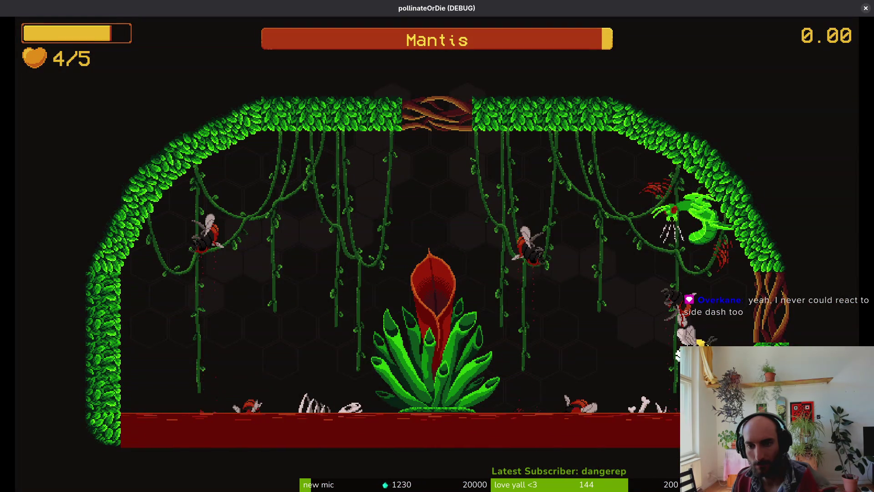
Fight the Mantis, leaping over its dashes and slashing down at it
{"action": "key", "text": "space"}
{"action": "key", "text": "Left"}
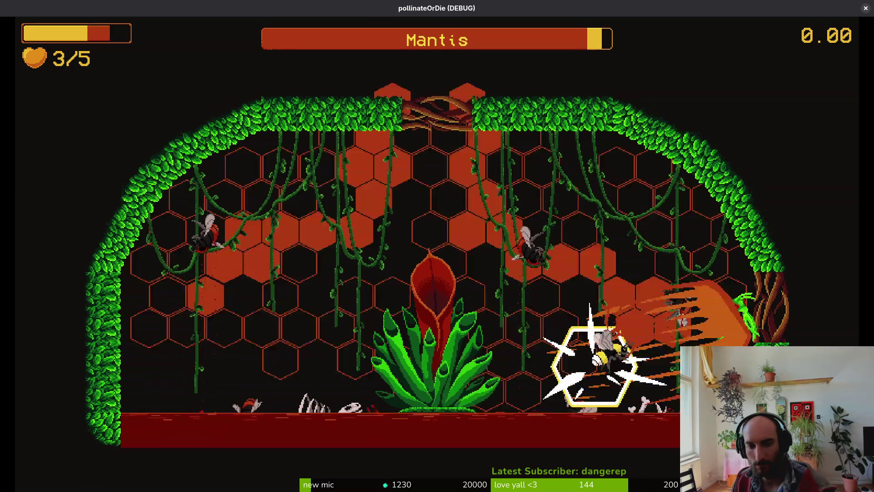
{"action": "key", "text": "space"}
{"action": "key", "text": "x"}
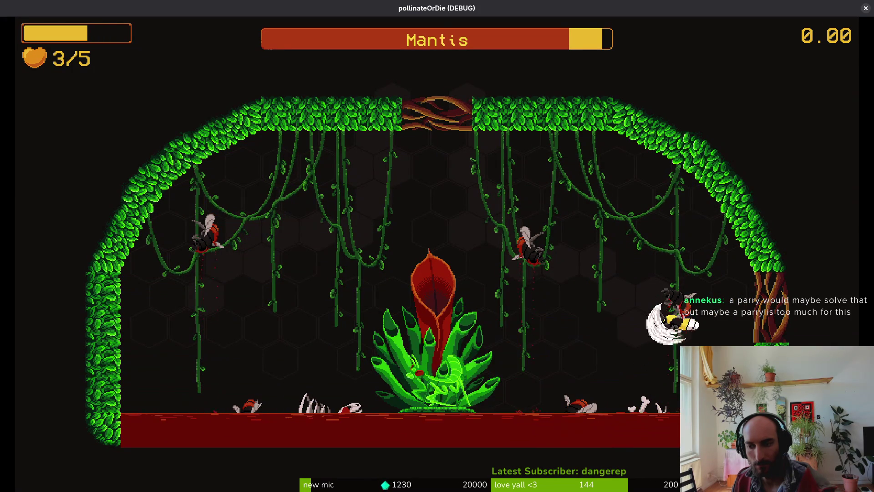
{"action": "key", "text": "Right"}
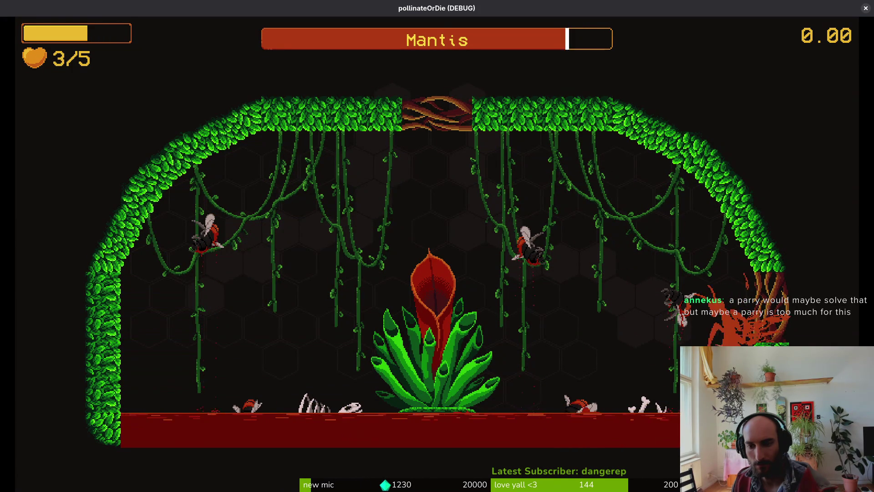
{"action": "key", "text": "Left"}
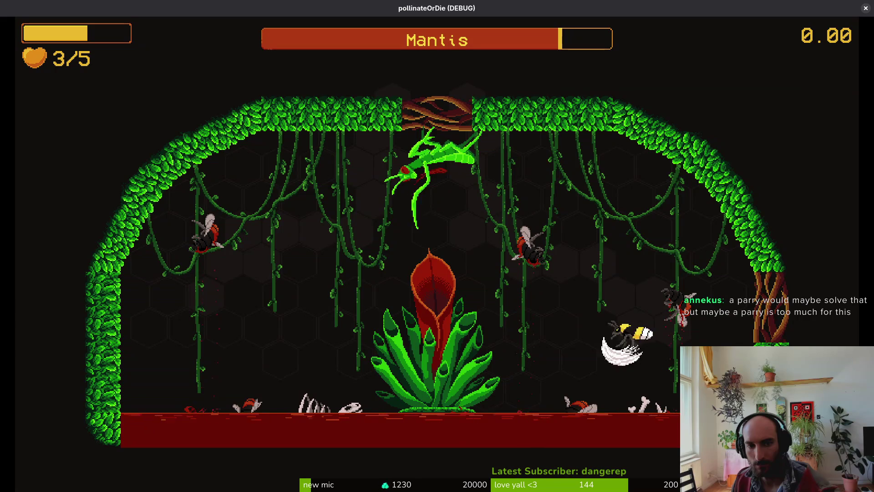
{"action": "key", "text": "space"}
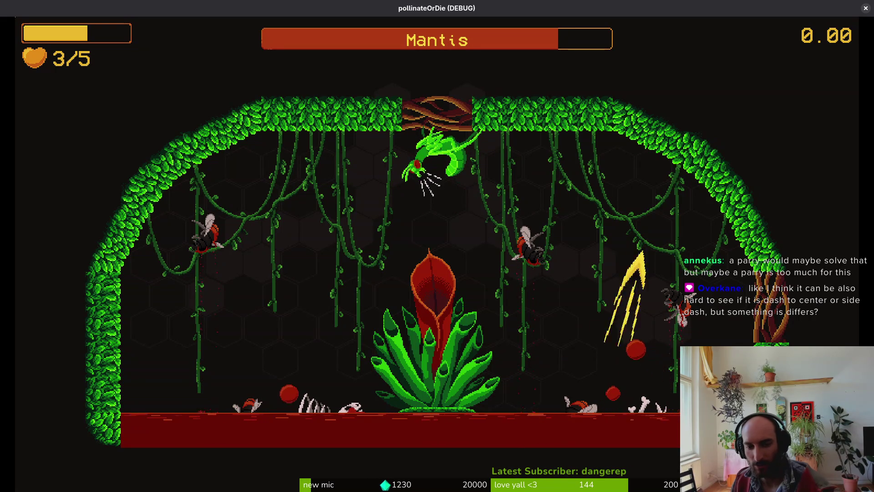
{"action": "key", "text": "Down"}
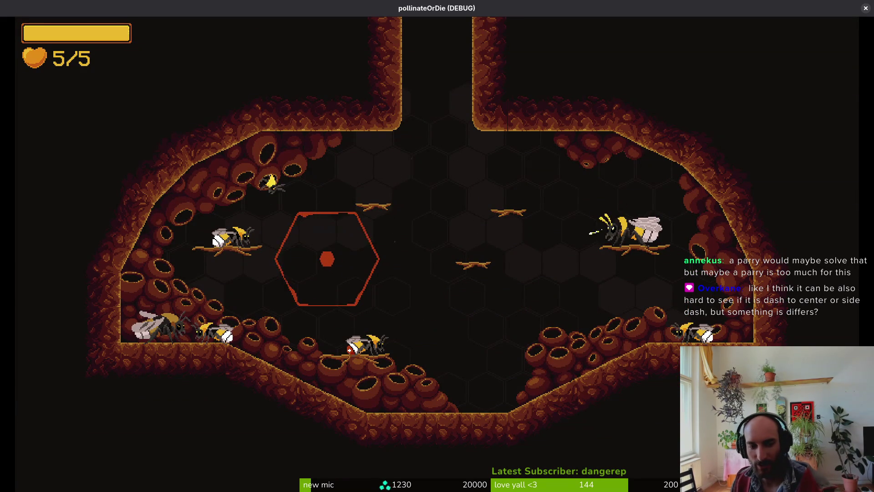
Use GIVE HONEY in the Debugging options to grant honey and open the upgrade grid
{"action": "key", "text": "Escape"}
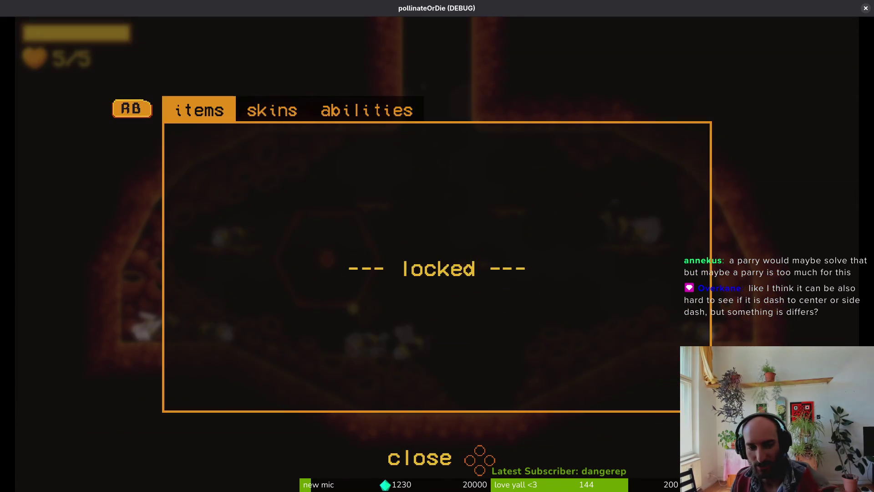
{"action": "key", "text": "Escape"}
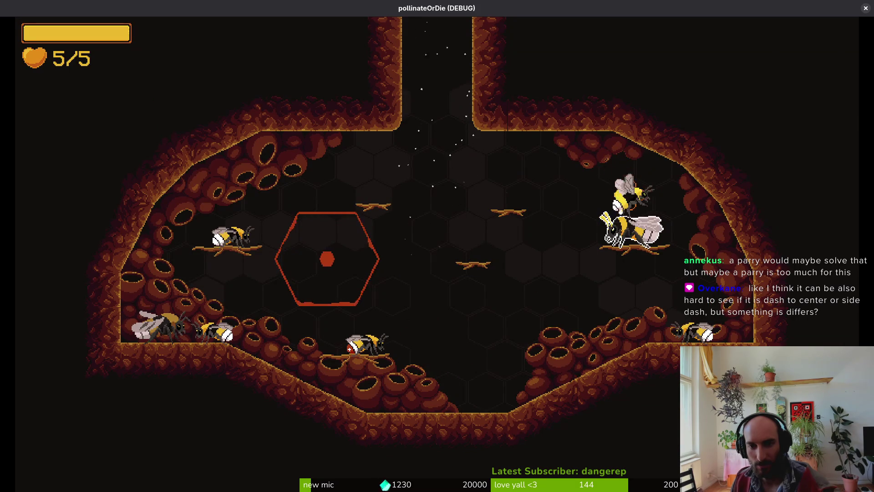
{"action": "key", "text": "Escape"}
{"action": "key", "text": "Down"}
{"action": "key", "text": "Return"}
{"action": "key", "text": "Up"}
{"action": "key", "text": "Return"}
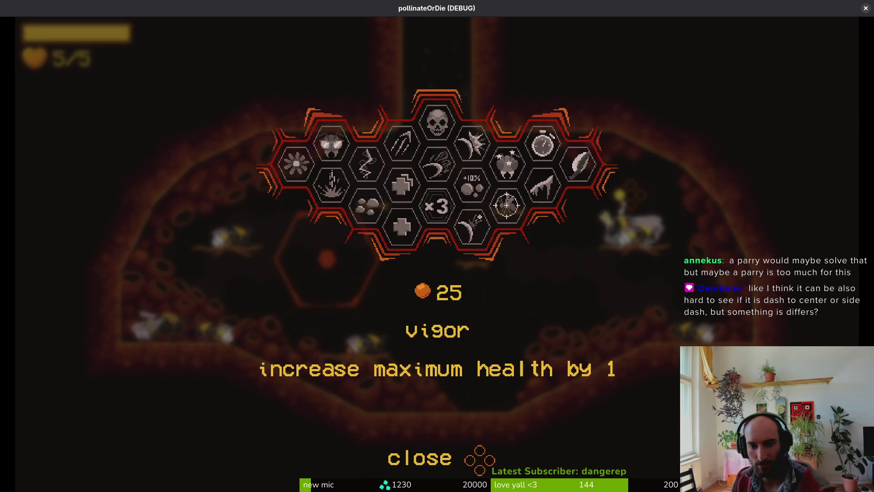
Browse the hex grid and unlock upgrades such as vitality, then close it
{"action": "key", "text": "Right"}
{"action": "key", "text": "Right"}
{"action": "key", "text": "Left"}
{"action": "key", "text": "Down"}
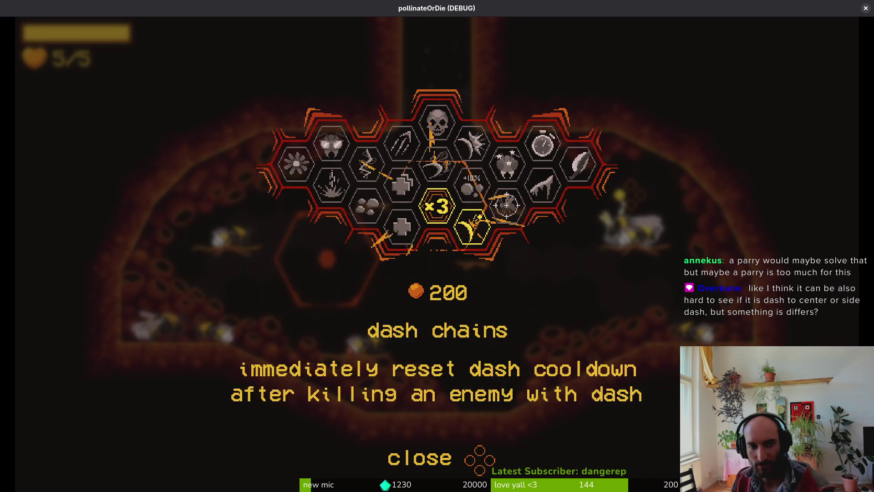
{"action": "key", "text": "Left"}
{"action": "key", "text": "Left"}
{"action": "key", "text": "Left"}
{"action": "key", "text": "Up"}
{"action": "key", "text": "Right"}
{"action": "key", "text": "Right"}
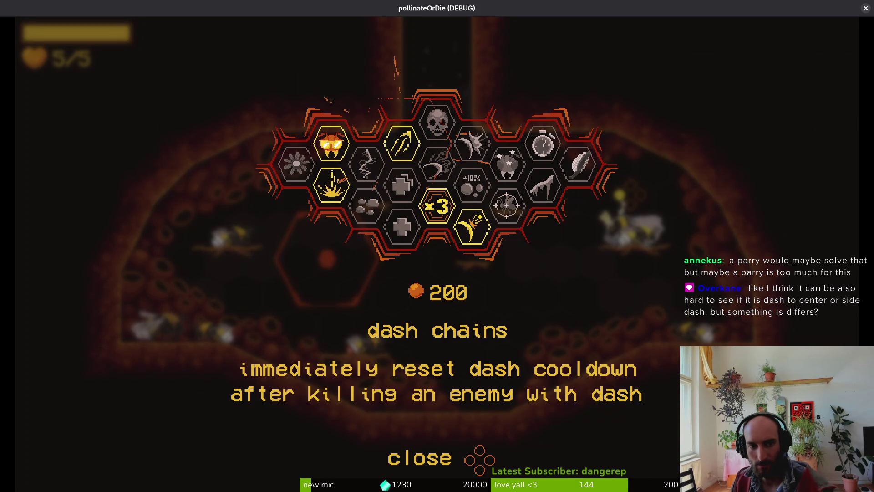
{"action": "key", "text": "Up"}
{"action": "key", "text": "Right"}
{"action": "key", "text": "Down"}
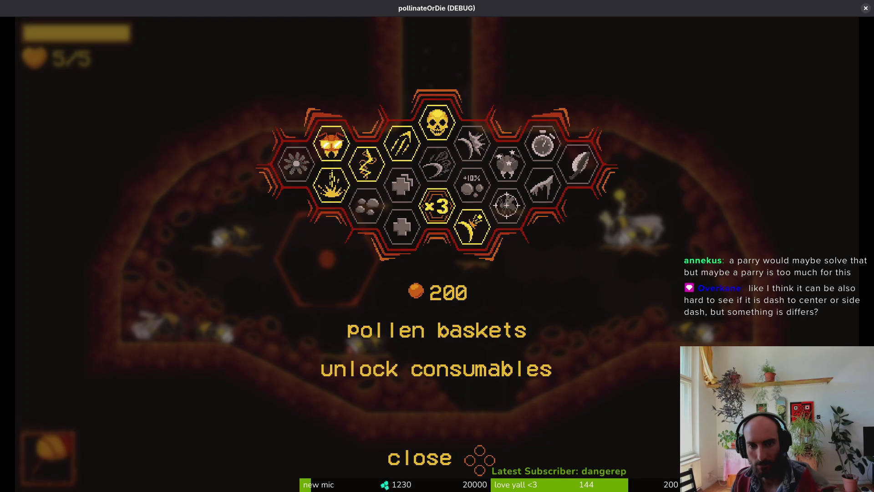
{"action": "key", "text": "Escape"}
{"action": "key", "text": "Escape"}
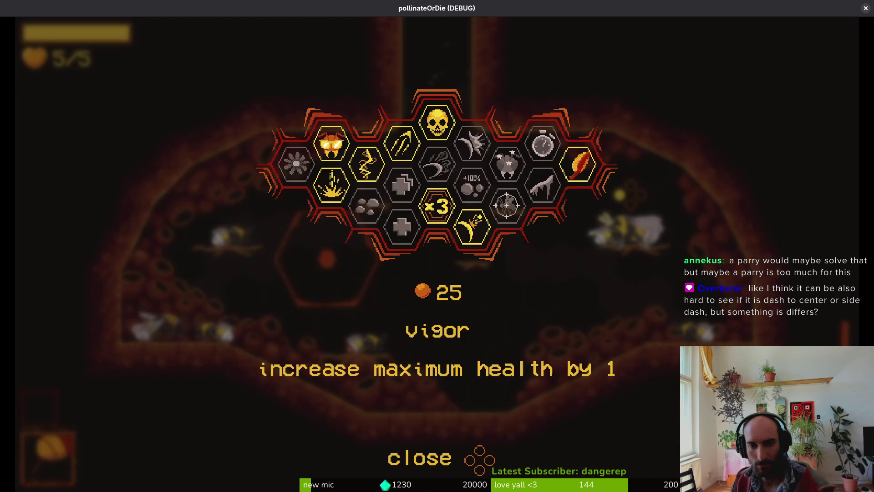
Review the unlocked upgrades, then open the debug level-select menu with F1
{"action": "key", "text": "Left"}
{"action": "key", "text": "Left"}
{"action": "key", "text": "Left"}
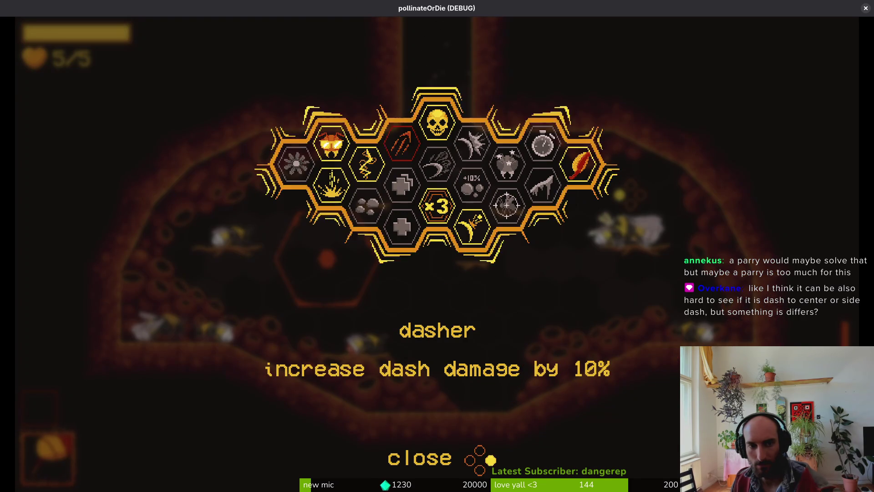
{"action": "key", "text": "Escape"}
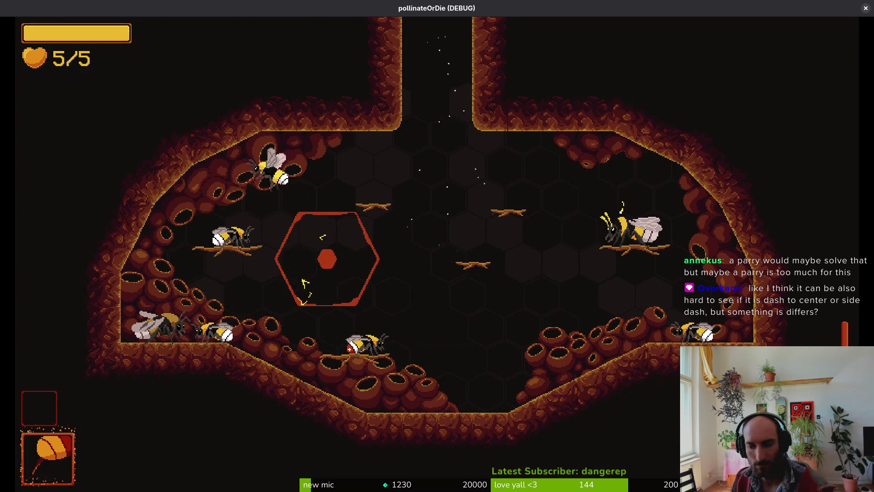
{"action": "key", "text": "F1"}
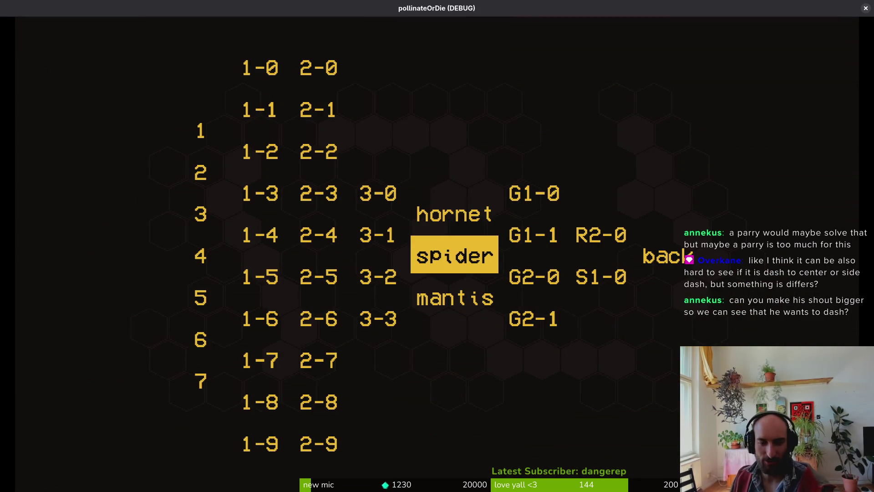
Pick mantis in the level-select menu and start the boss fight
{"action": "left_click", "coordinate": [454, 297]}
{"action": "key", "text": "Return"}
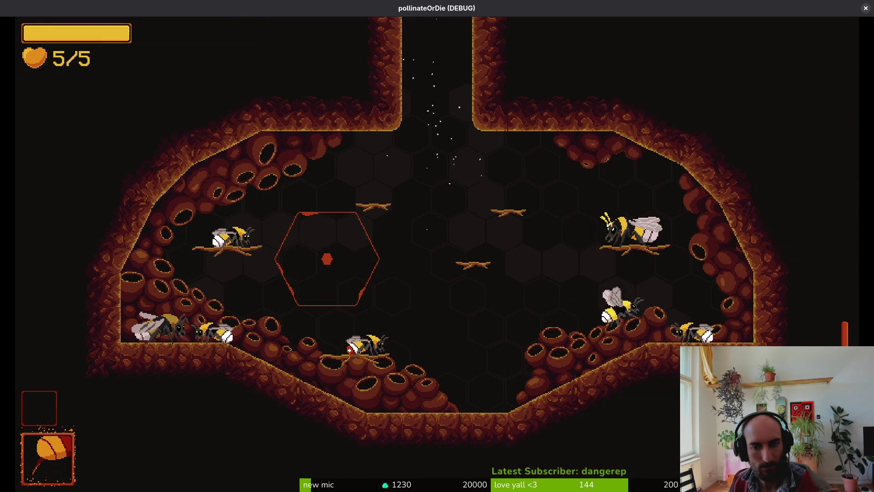
Review the upgrade grid and abilities list, then load the Mantis boss level from level select
{"action": "key", "text": "Tab"}
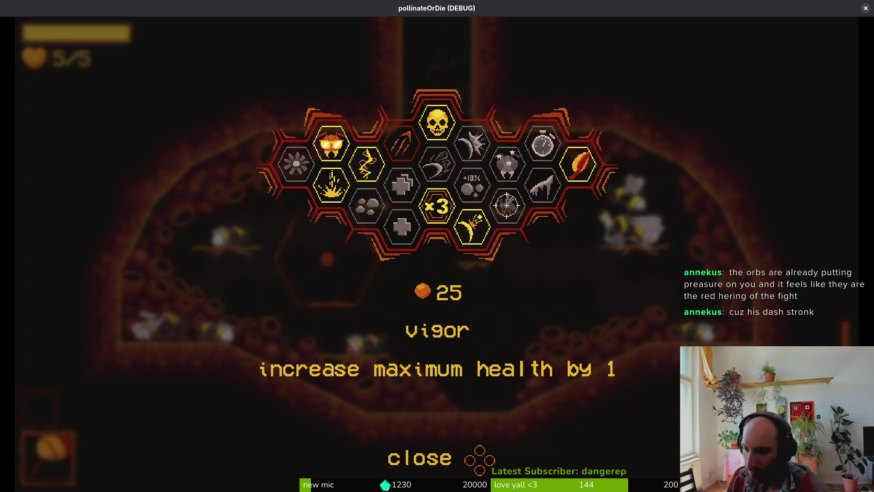
{"action": "key", "text": "Escape"}
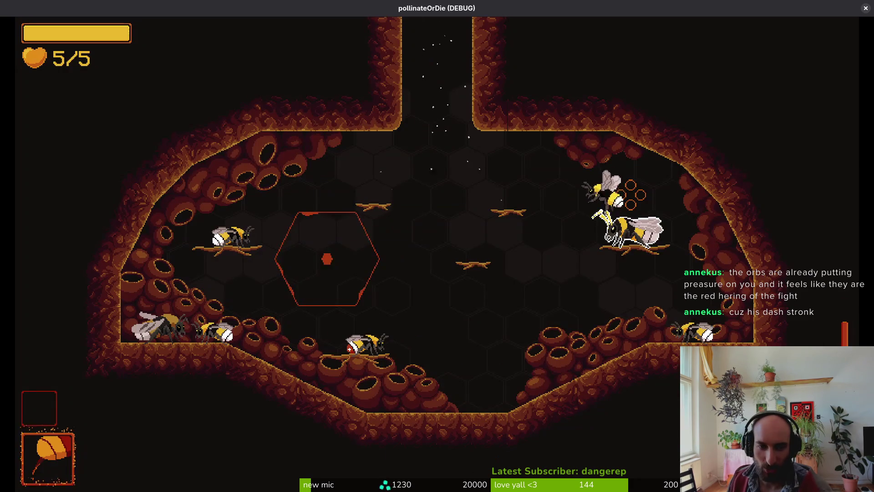
{"action": "key", "text": "Escape"}
{"action": "key", "text": "e"}
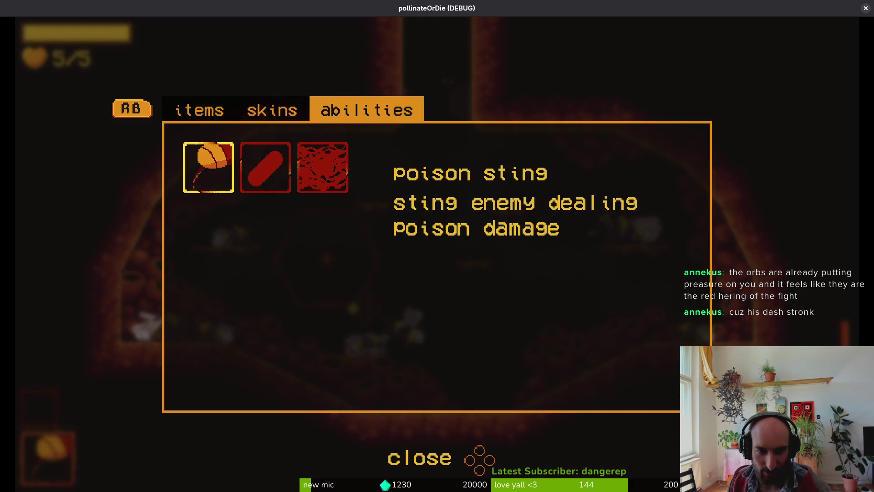
{"action": "key", "text": "Escape"}
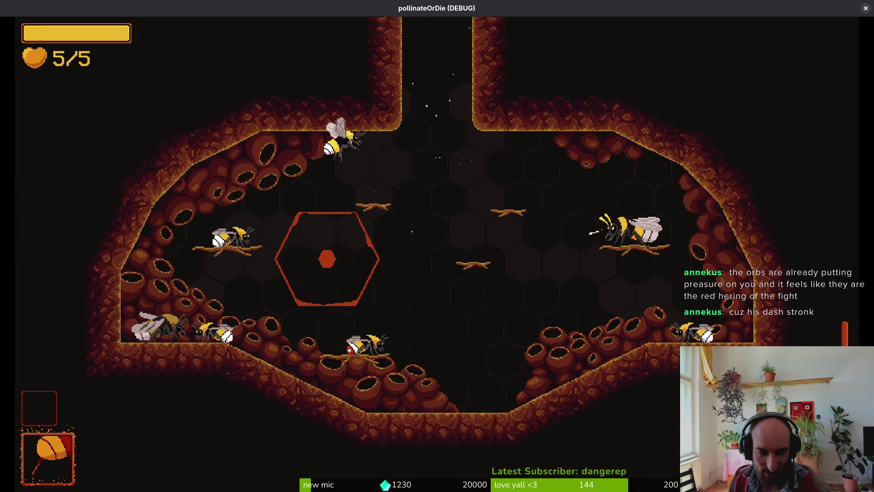
{"action": "key", "text": "Escape"}
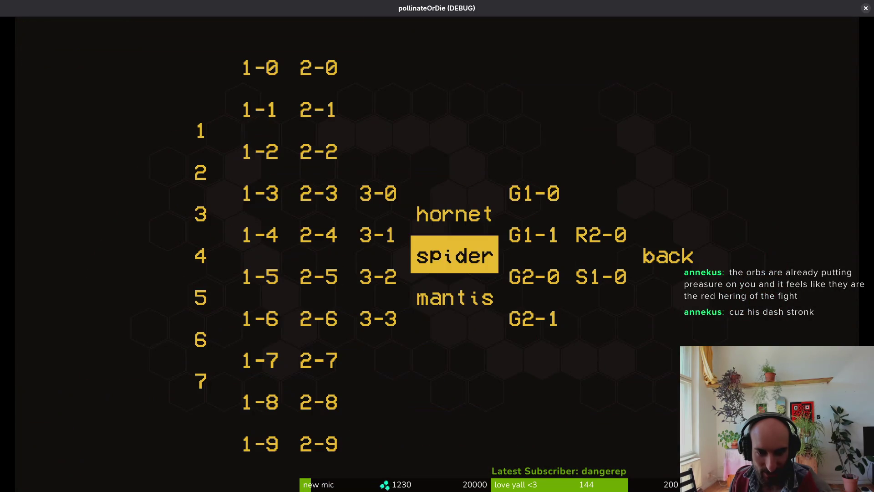
{"action": "key", "text": "Return"}
Dash and fly the bee around the Mantis arena, dodging its orange wave attacks
{"action": "key", "text": "space"}
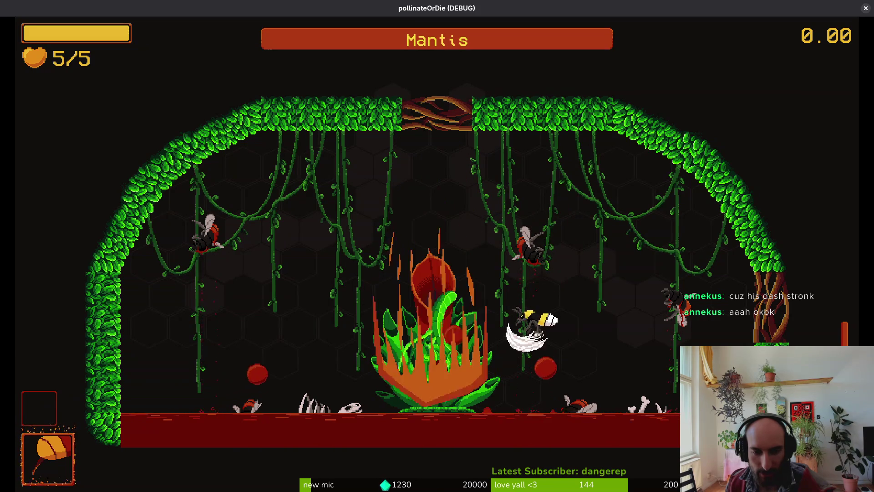
{"action": "key", "text": "w"}
{"action": "key", "text": "a"}
{"action": "key", "text": "s"}
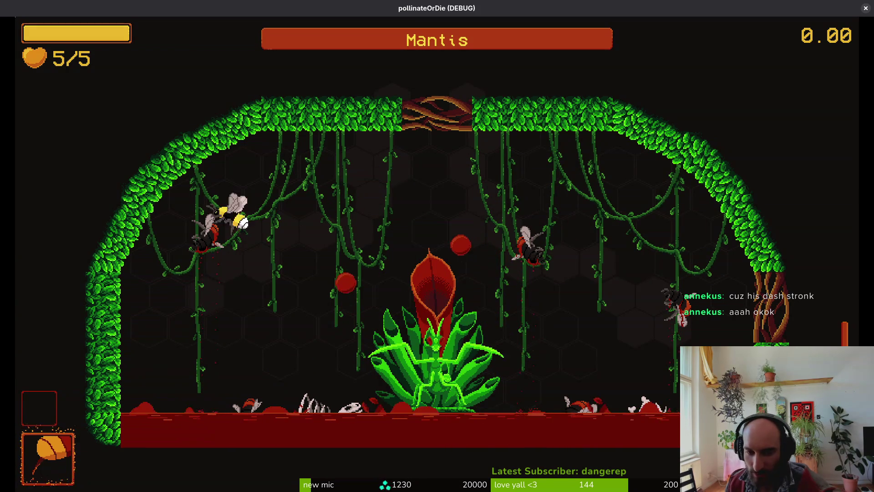
{"action": "key", "text": "d"}
{"action": "key", "text": "w"}
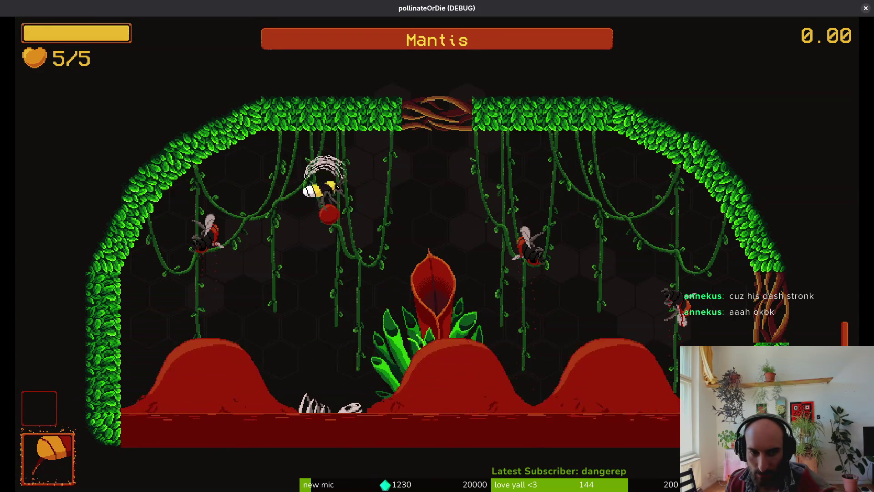
{"action": "key", "text": "d"}
{"action": "key", "text": "a"}
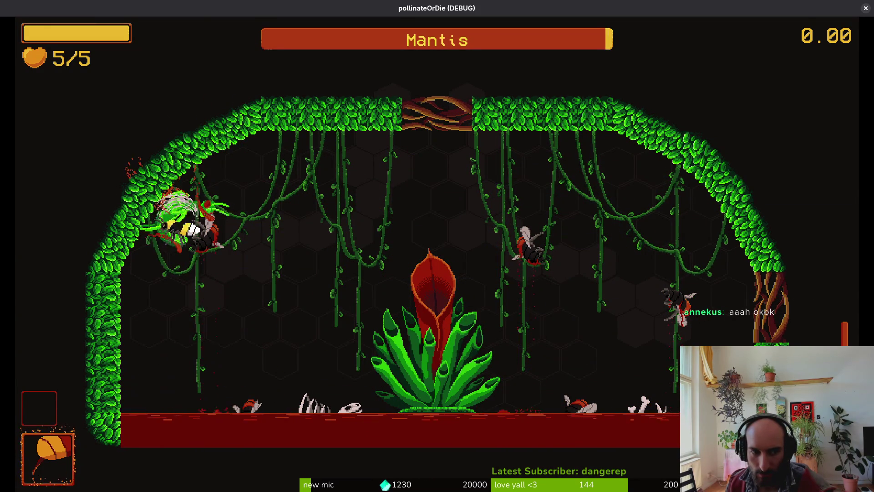
{"action": "key", "text": "d"}
{"action": "key", "text": "w"}
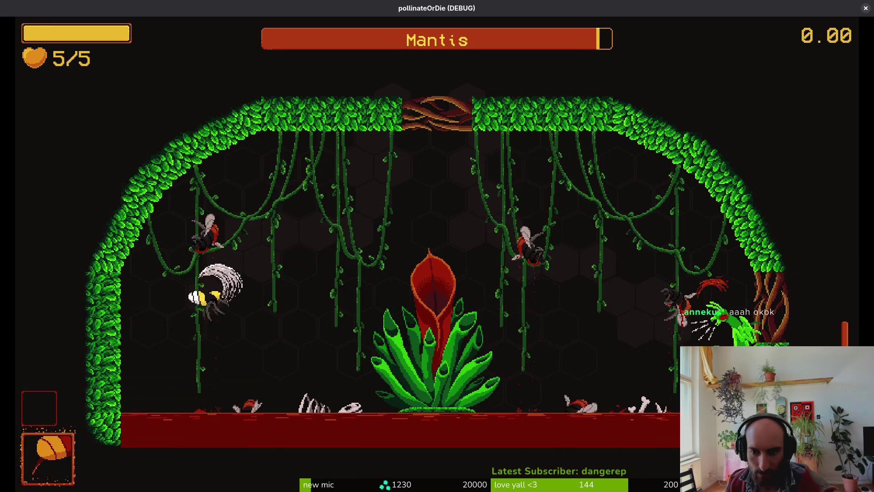
{"action": "key", "text": "s"}
{"action": "key", "text": "w"}
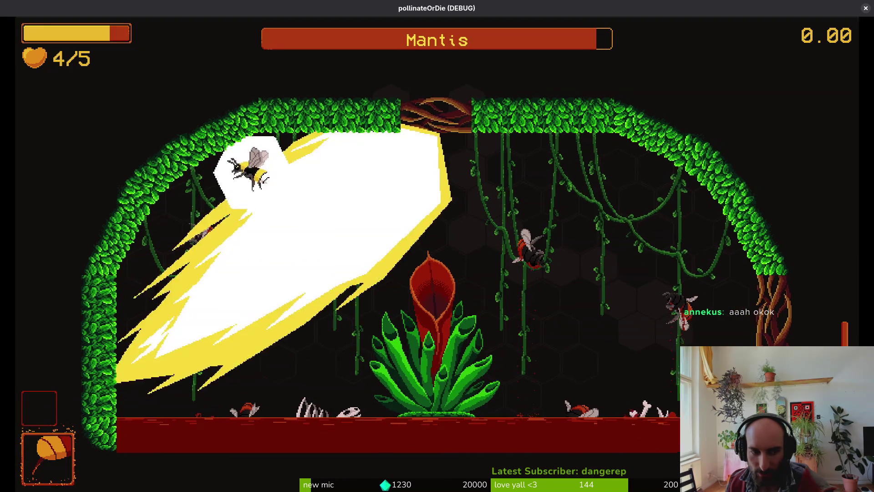
{"action": "key", "text": "a"}
{"action": "key", "text": "d"}
{"action": "key", "text": "a"}
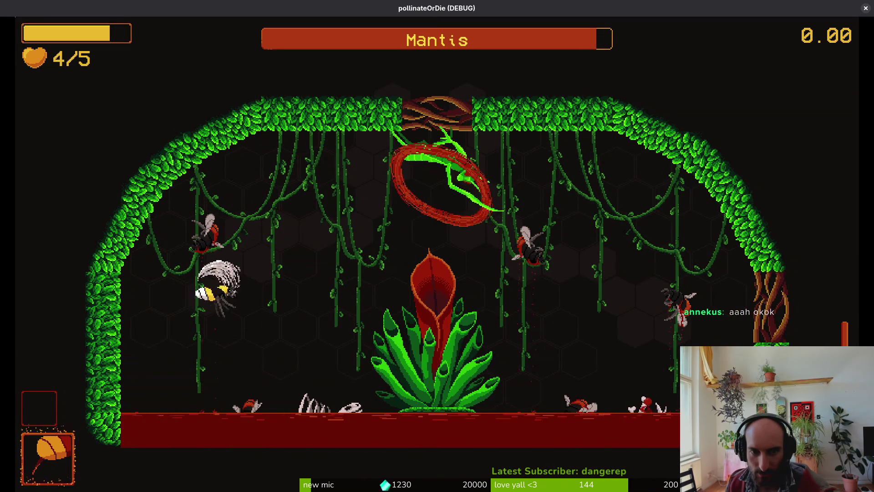
{"action": "key", "text": "d"}
Strike the Mantis as it emerges, then land on the flower to pollinate it
{"action": "key", "text": "d"}
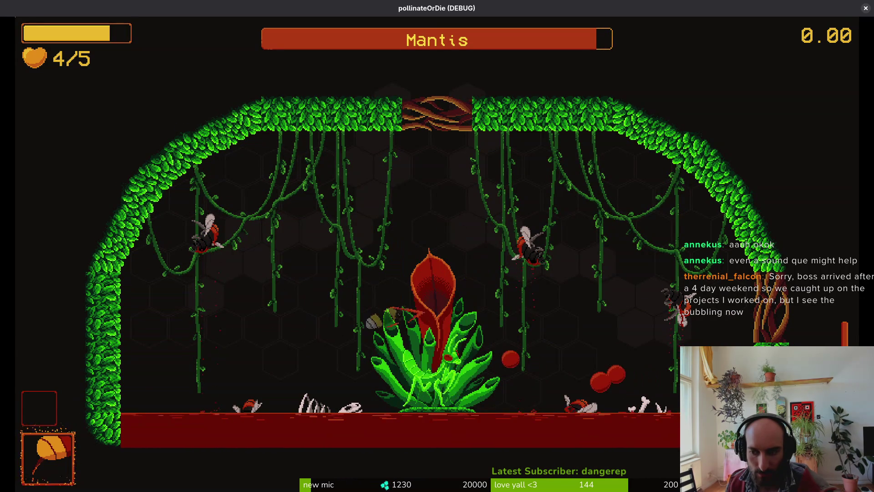
{"action": "key", "text": "w"}
{"action": "key", "text": "d"}
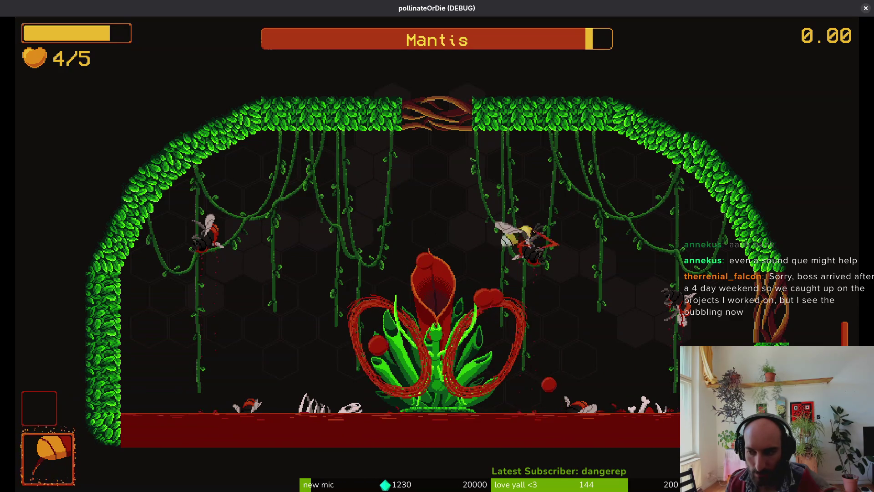
{"action": "key", "text": "d"}
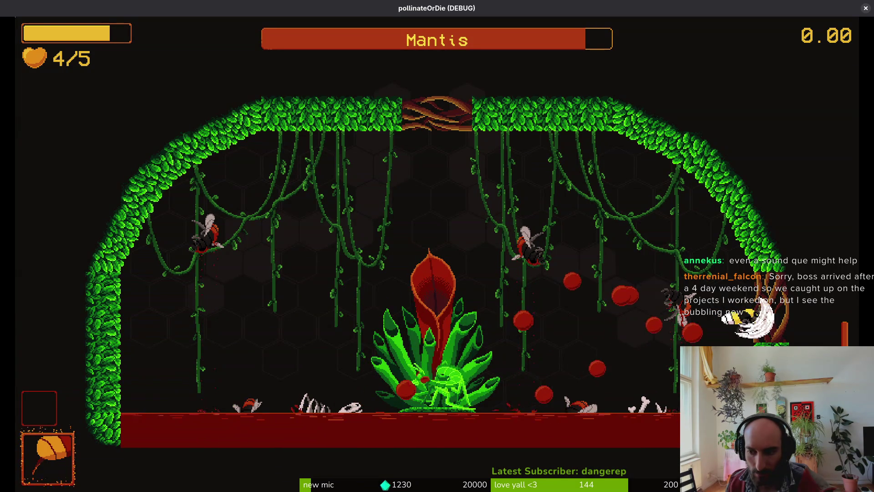
{"action": "key", "text": "w"}
{"action": "key", "text": "a"}
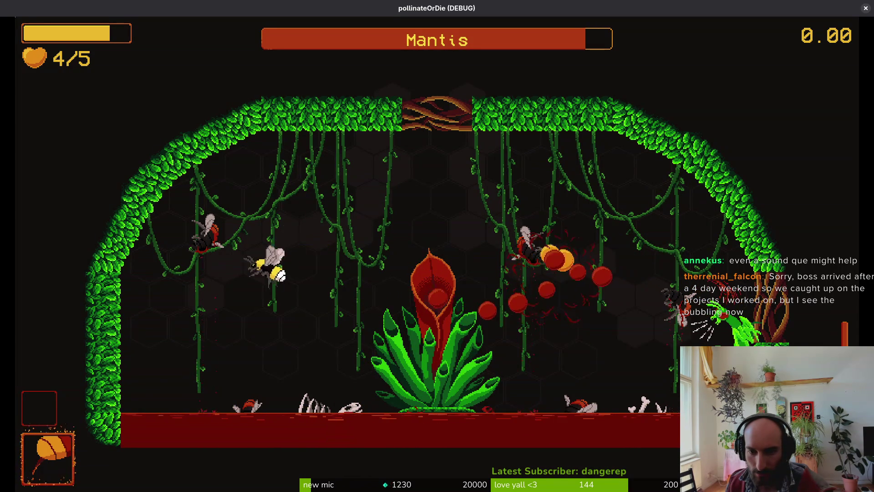
{"action": "key", "text": "s"}
{"action": "key", "text": "d"}
{"action": "key", "text": "w"}
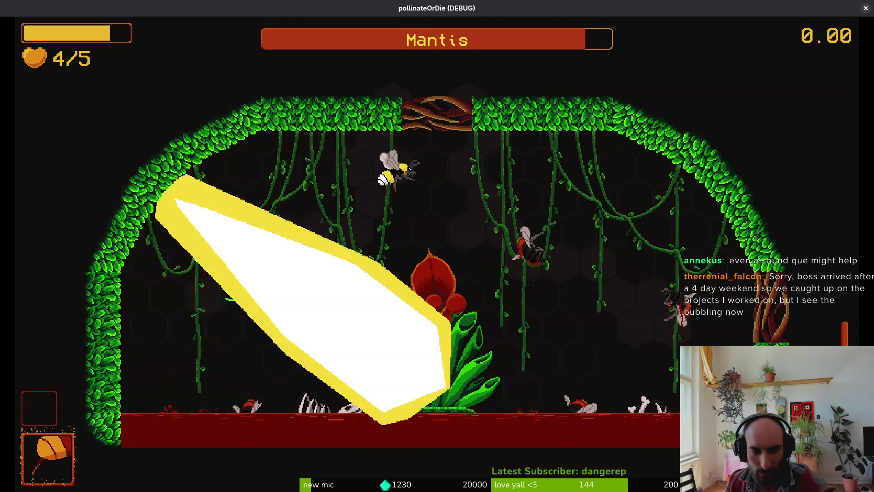
{"action": "key", "text": "w"}
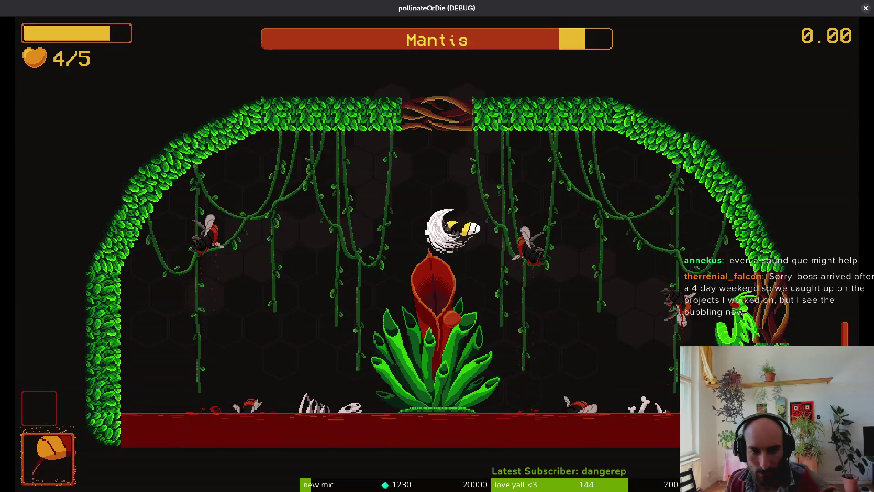
{"action": "key", "text": "s"}
{"action": "key", "text": "w"}
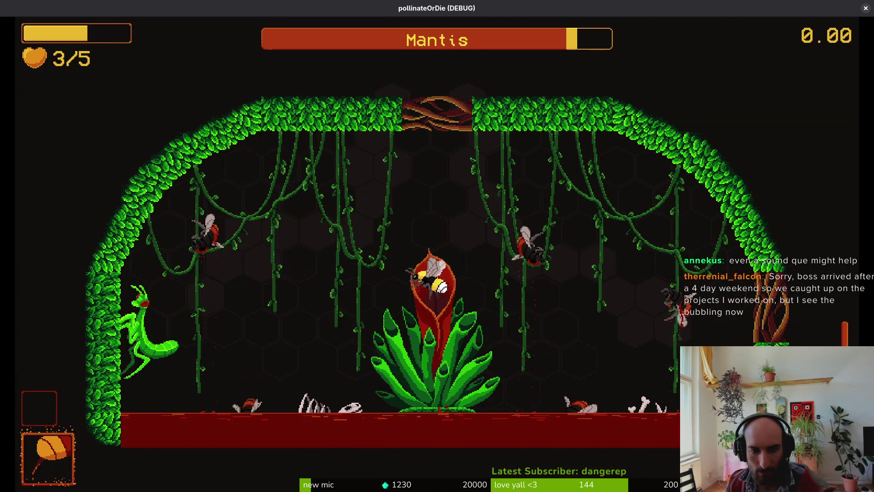
Evade the Mantis's beam until the bee dies, then choose Rebirth after attempt 10
{"action": "key", "text": "w"}
{"action": "key", "text": "d"}
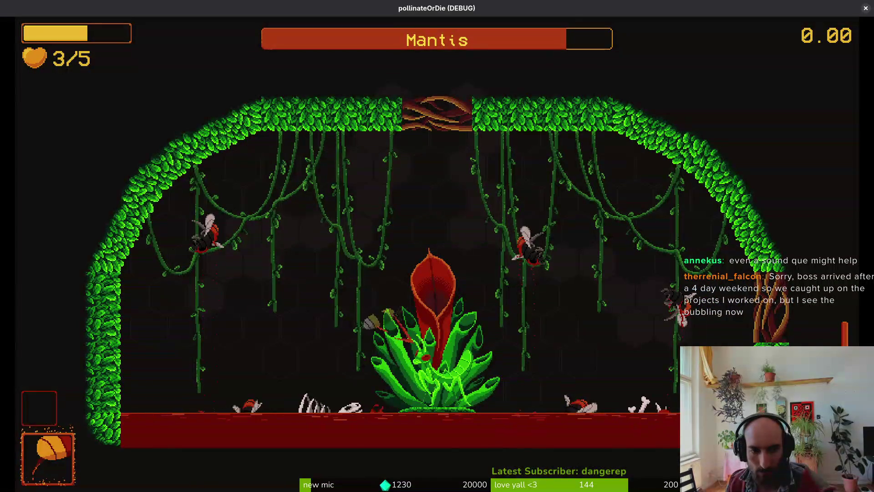
{"action": "key", "text": "w"}
{"action": "key", "text": "a"}
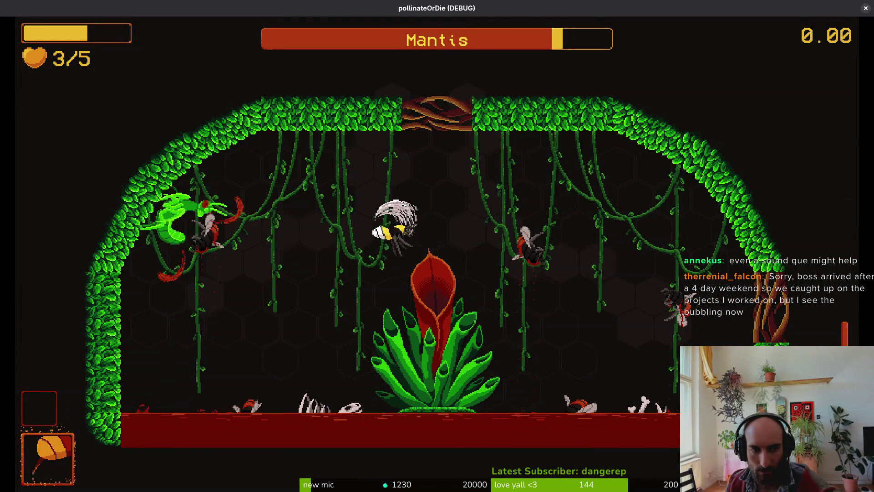
{"action": "key", "text": "s"}
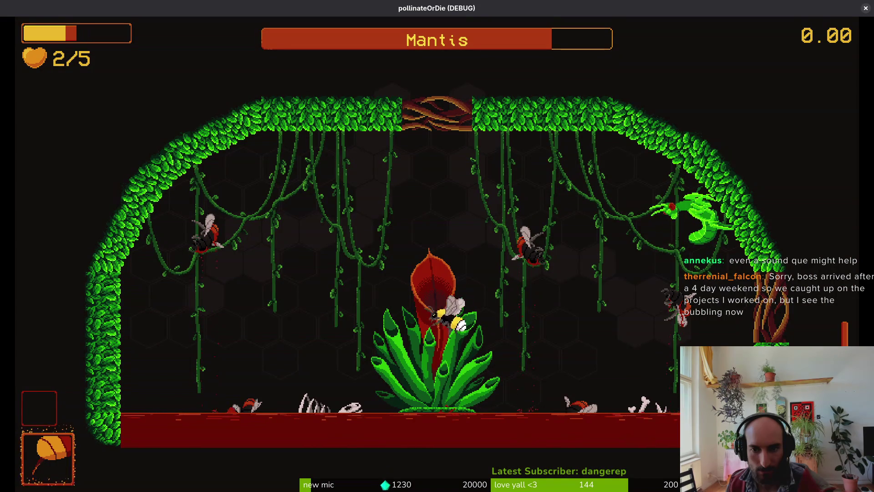
{"action": "key", "text": "a"}
{"action": "key", "text": "d"}
{"action": "key", "text": "w"}
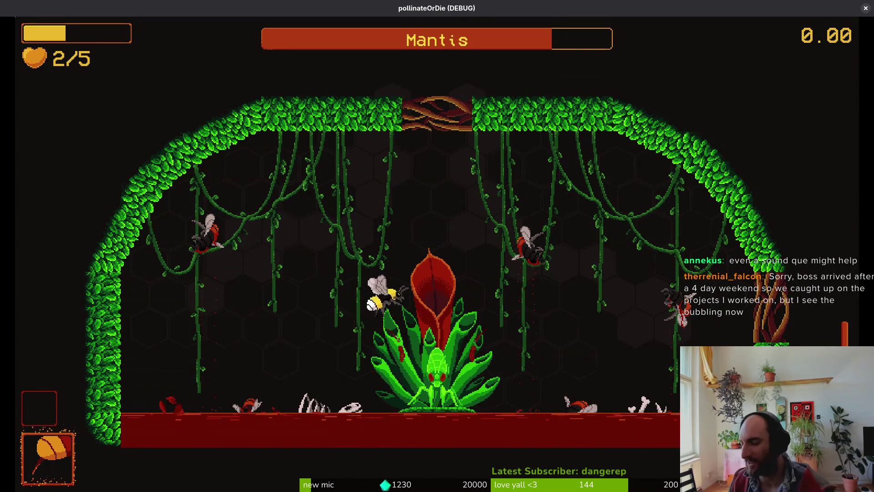
{"action": "key", "text": "s"}
{"action": "key", "text": "w"}
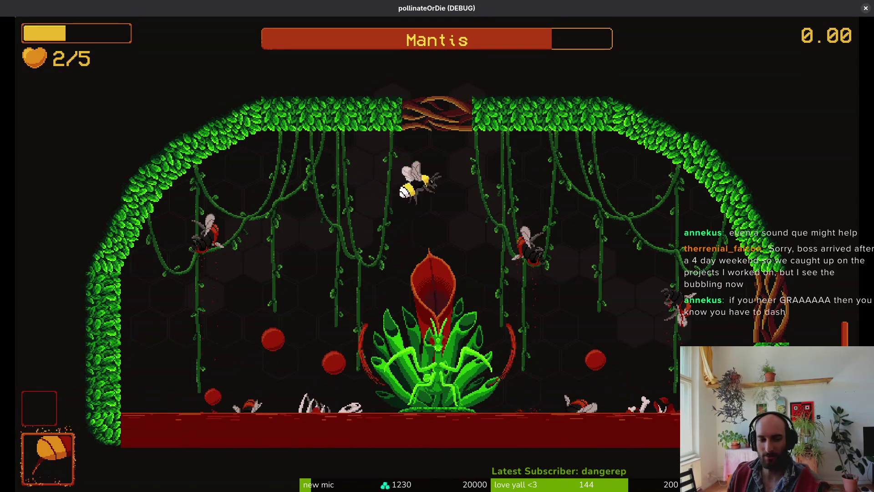
{"action": "key", "text": "s"}
{"action": "key", "text": "a"}
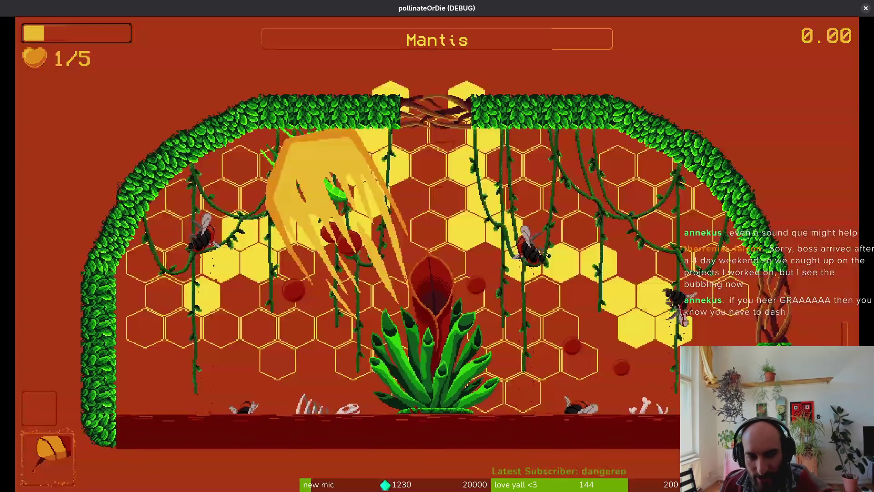
{"action": "key", "text": "d"}
{"action": "key", "text": "d"}
{"action": "key", "text": "s"}
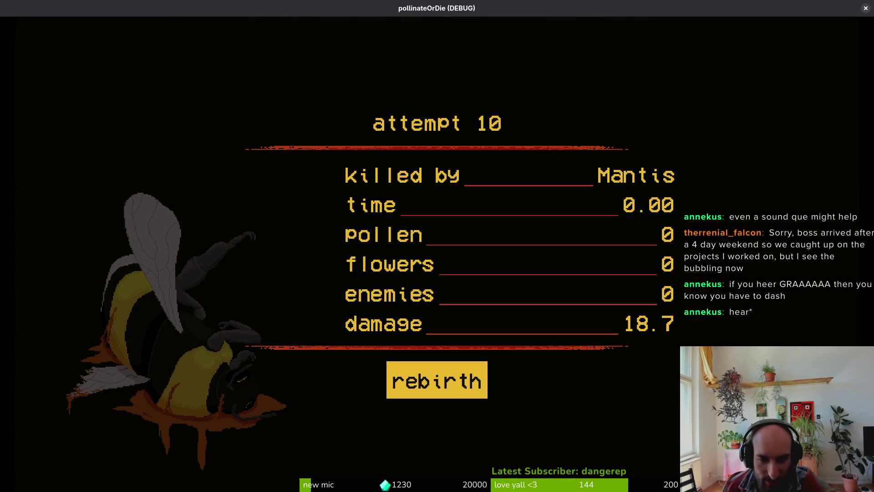
{"action": "key", "text": "Return"}
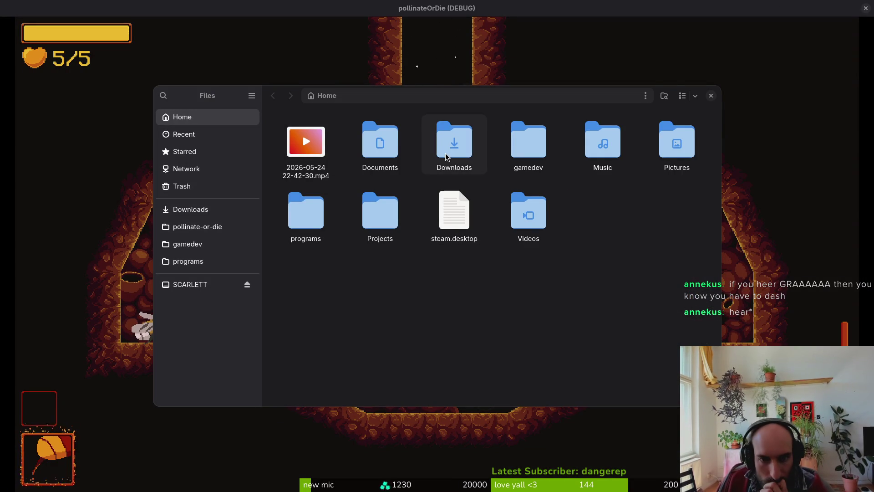
In Downloads, extract Transfer.zip, then trash the zip and the signal photo
{"action": "double_click", "coordinate": [453, 141]}
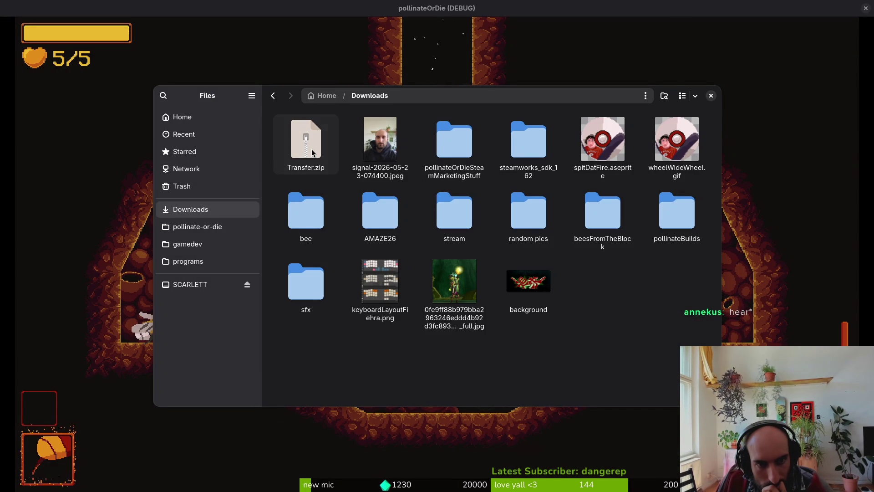
{"action": "double_click", "coordinate": [311, 149]}
{"action": "left_click", "coordinate": [364, 150]}
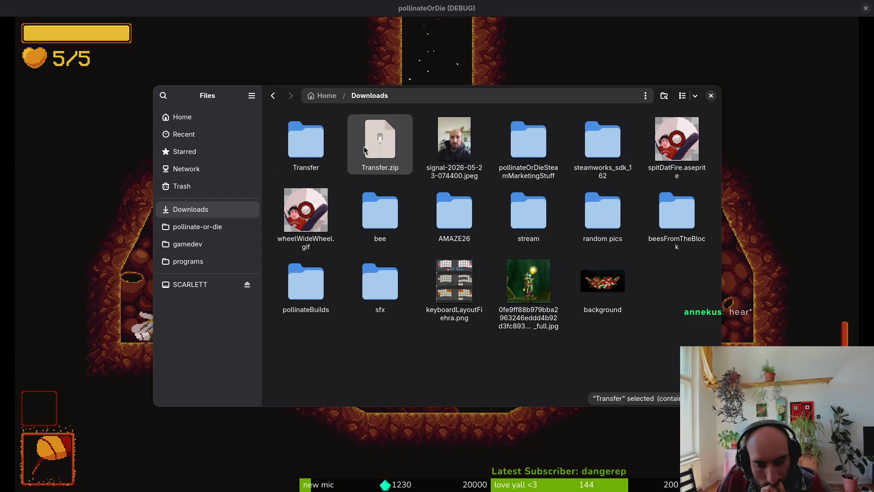
{"action": "key", "text": "Delete"}
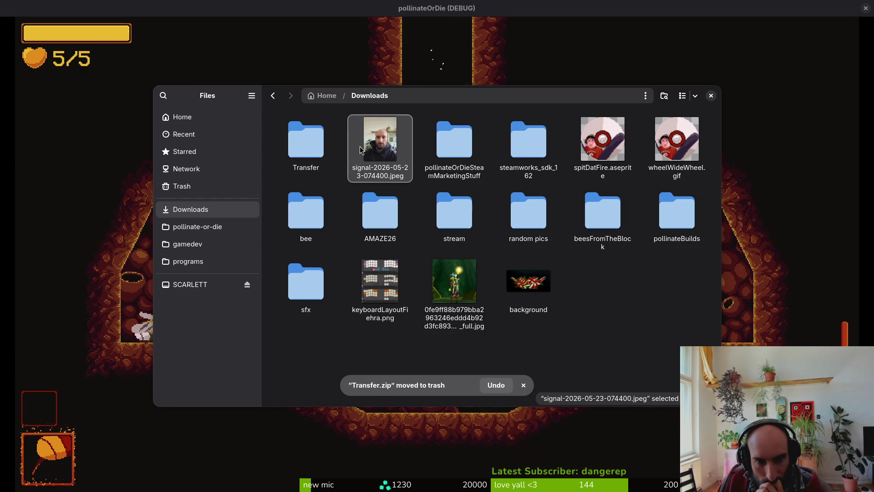
{"action": "key", "text": "Delete"}
Open the Transfer folder and preview ambush1.wav and ambush2.wav
{"action": "double_click", "coordinate": [327, 160]}
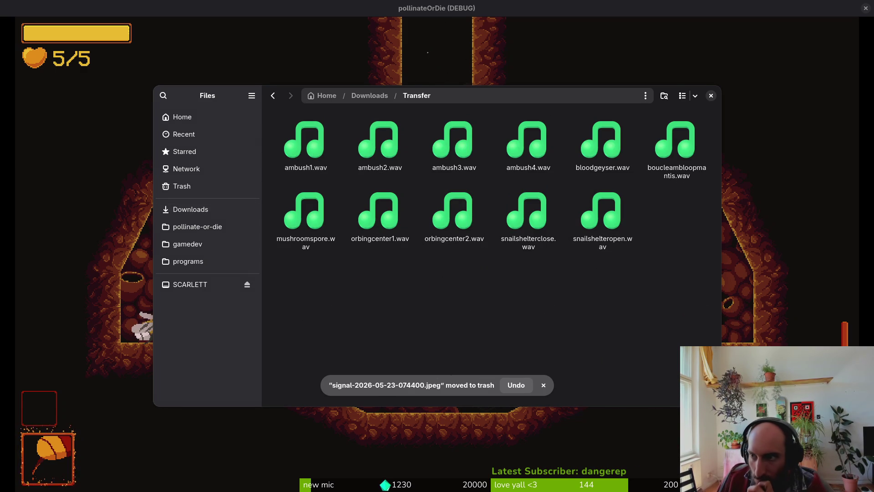
{"action": "left_click", "coordinate": [314, 150]}
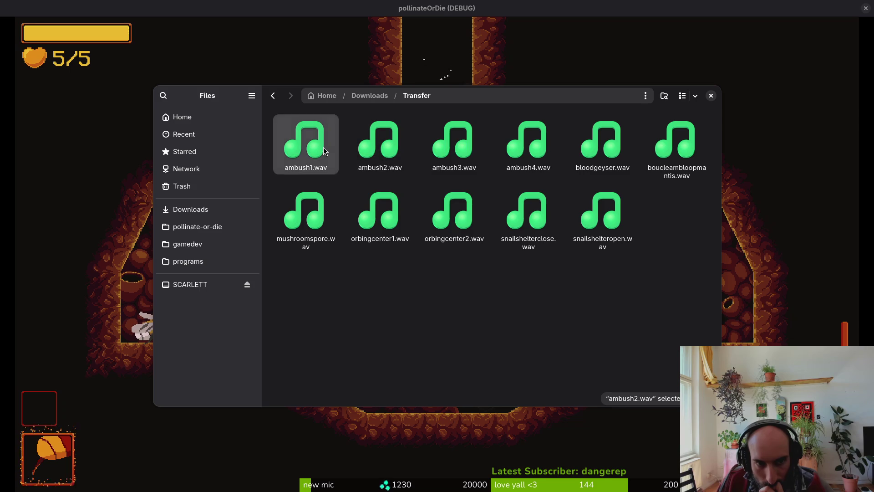
{"action": "key", "text": "space"}
{"action": "key", "text": "space"}
{"action": "left_click", "coordinate": [382, 137]}
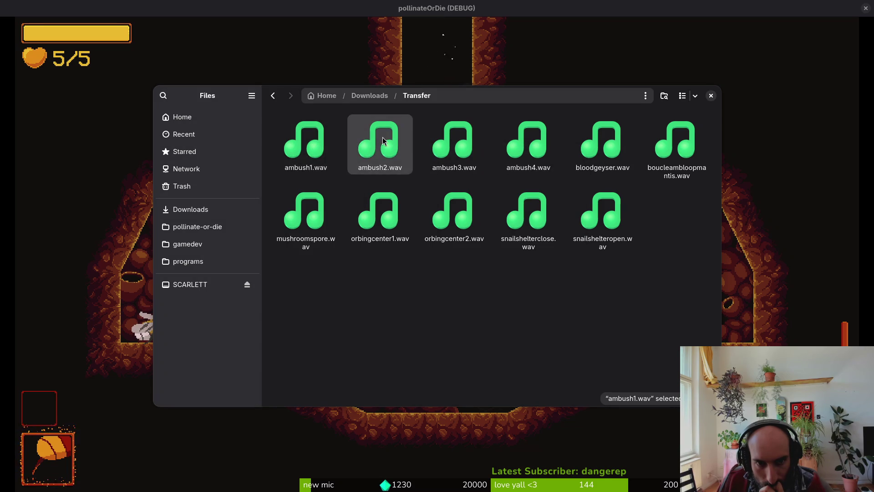
{"action": "key", "text": "space"}
{"action": "key", "text": "space"}
{"action": "left_click", "coordinate": [483, 141]}
{"action": "key", "text": "space"}
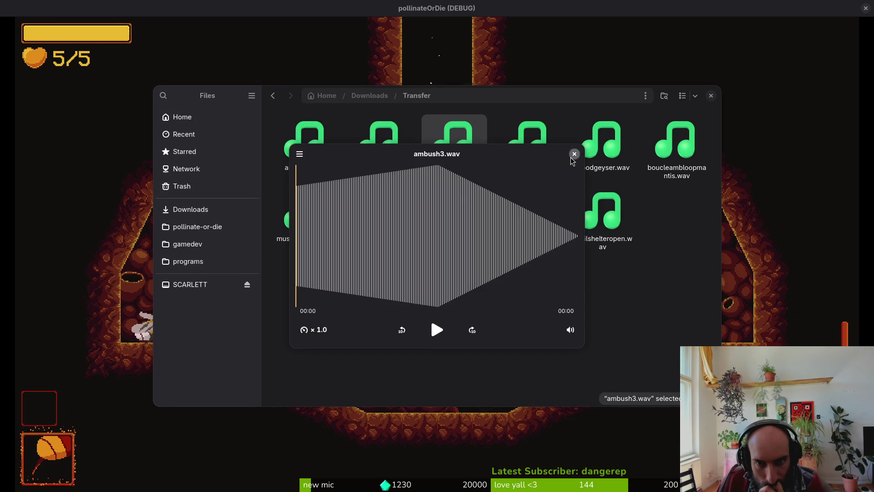
{"action": "key", "text": "space"}
{"action": "left_click", "coordinate": [528, 157]}
{"action": "key", "text": "space"}
{"action": "key", "text": "space"}
{"action": "left_click", "coordinate": [593, 155]}
{"action": "key", "text": "space"}
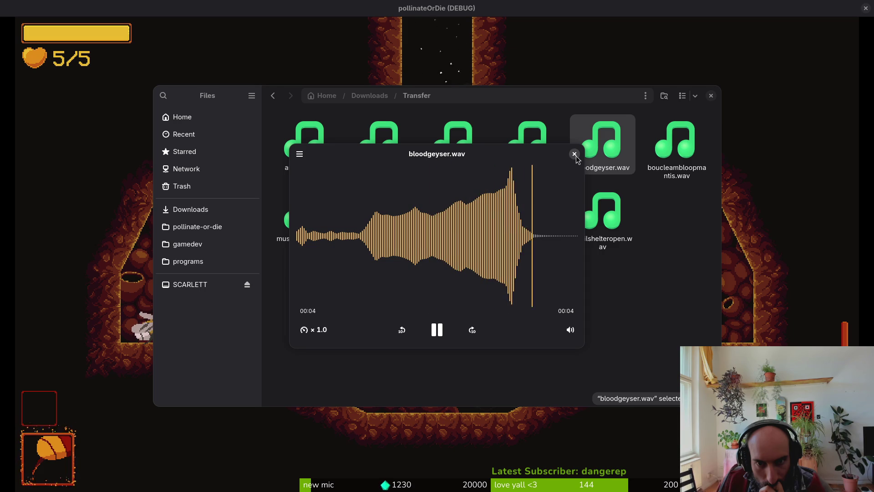
{"action": "key", "text": "space"}
{"action": "left_click", "coordinate": [650, 150]}
{"action": "key", "text": "space"}
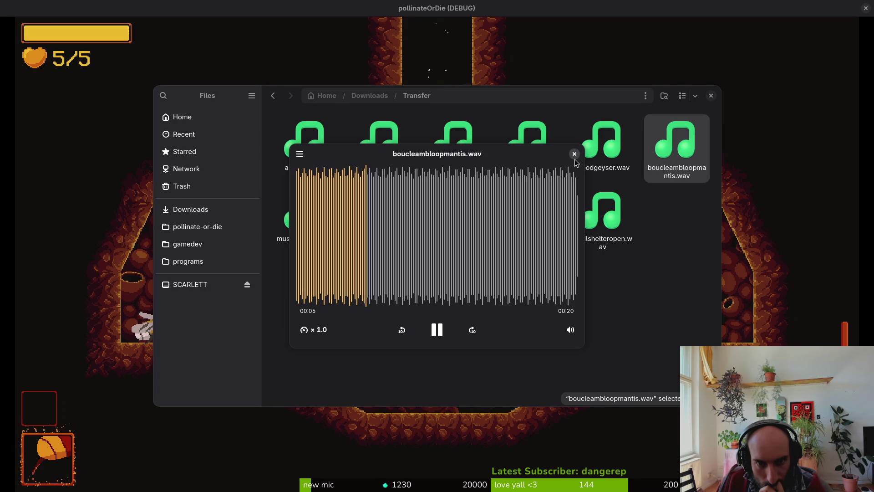
{"action": "left_click_drag", "start_coordinate": [462, 269], "coordinate": [522, 254]}
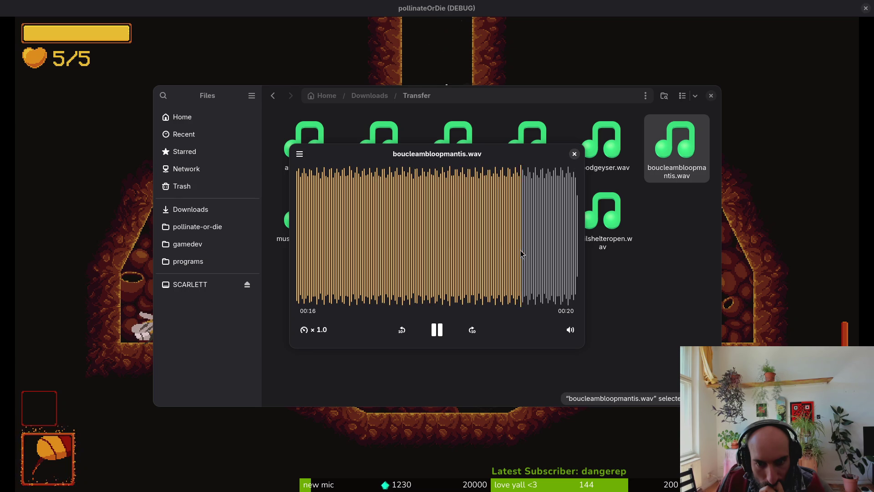
{"action": "left_click", "coordinate": [574, 154]}
{"action": "left_click", "coordinate": [314, 237]}
{"action": "key", "text": "space"}
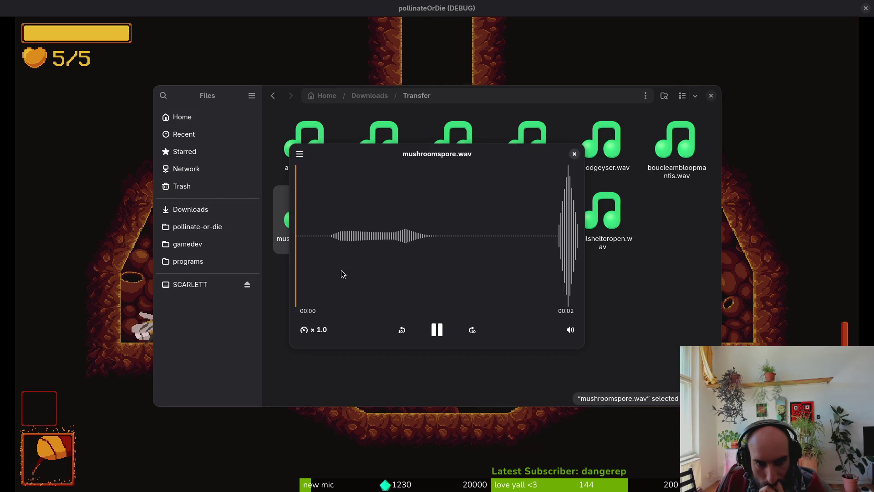
{"action": "left_click", "coordinate": [574, 154]}
{"action": "left_click", "coordinate": [395, 223]}
{"action": "key", "text": "space"}
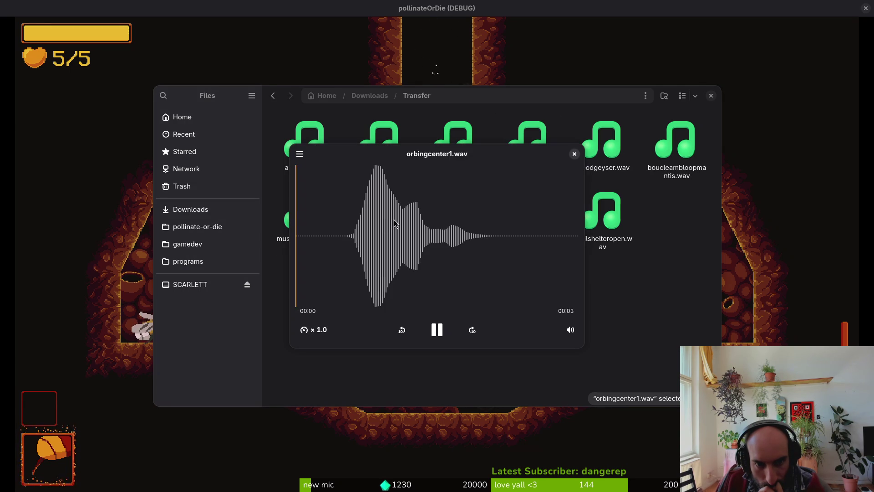
{"action": "left_click", "coordinate": [574, 154]}
{"action": "key", "text": "Right"}
{"action": "key", "text": "space"}
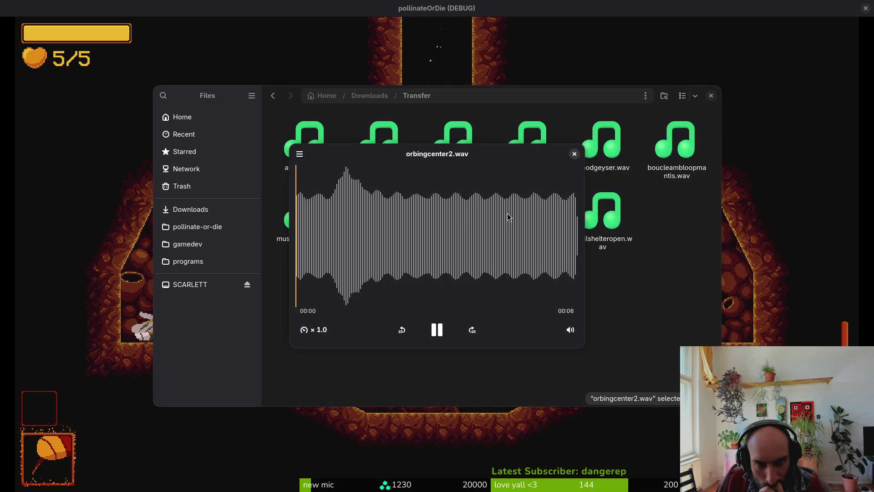
{"action": "left_click", "coordinate": [575, 154]}
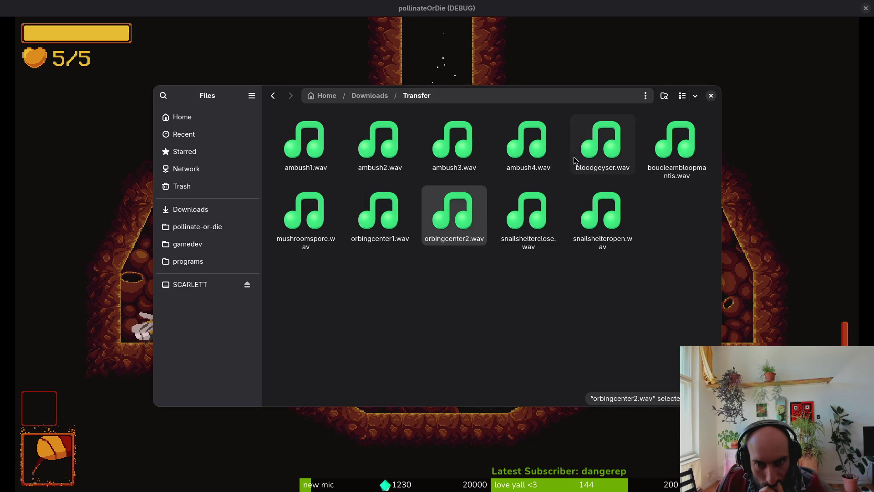
{"action": "left_click", "coordinate": [518, 226]}
{"action": "key", "text": "space"}
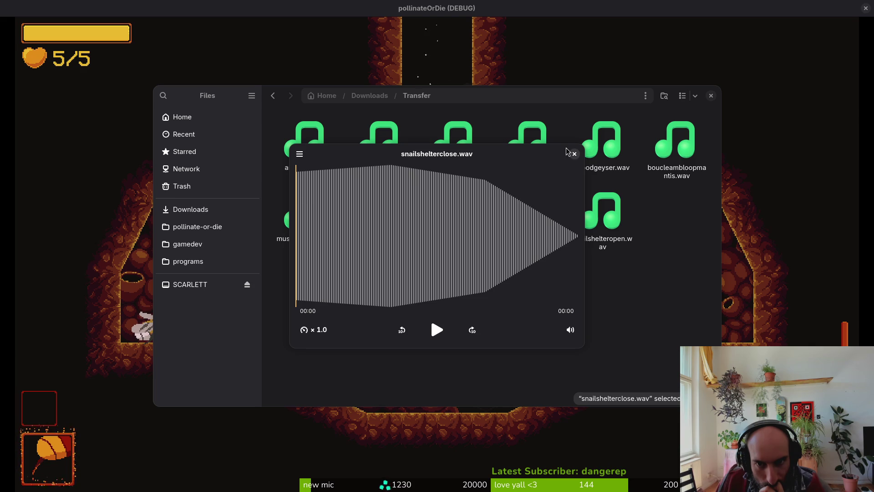
{"action": "left_click", "coordinate": [571, 153]}
{"action": "key", "text": "Right"}
{"action": "key", "text": "space"}
{"action": "left_click", "coordinate": [574, 154]}
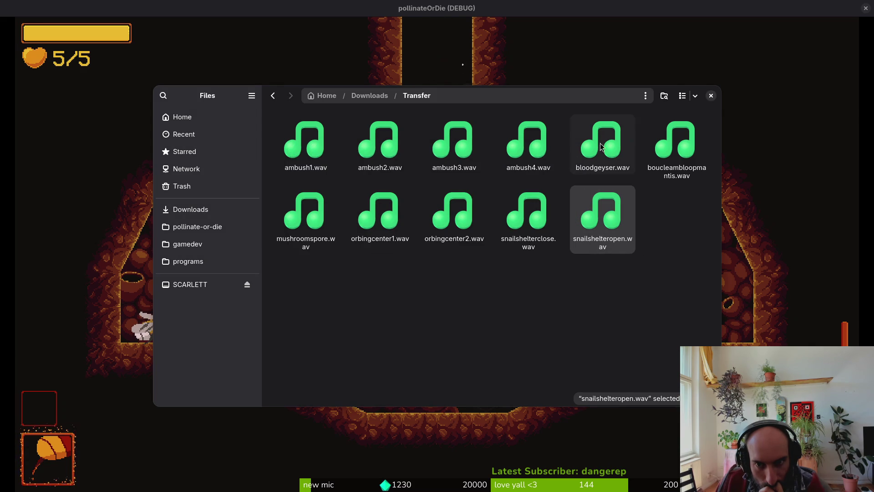
{"action": "left_click", "coordinate": [710, 95]}
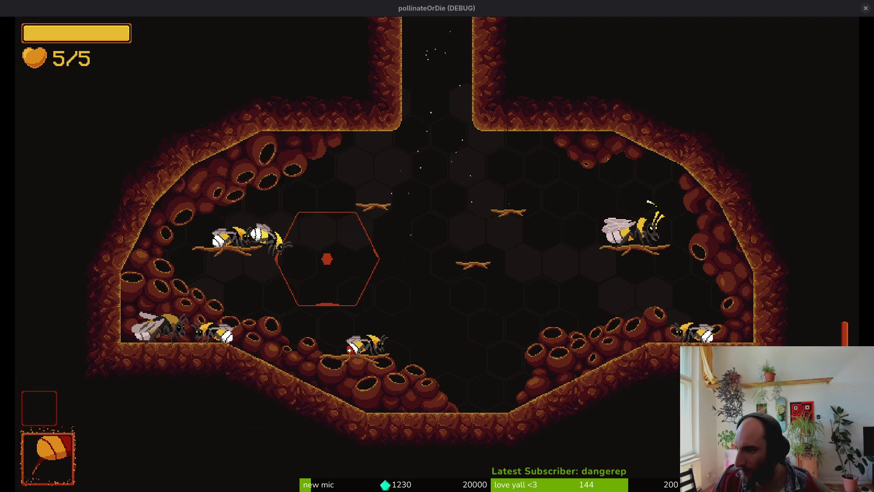
Close Aseprite and bring Discord's #pollinate-or-die channel to the front
{"action": "key", "text": "alt+Tab"}
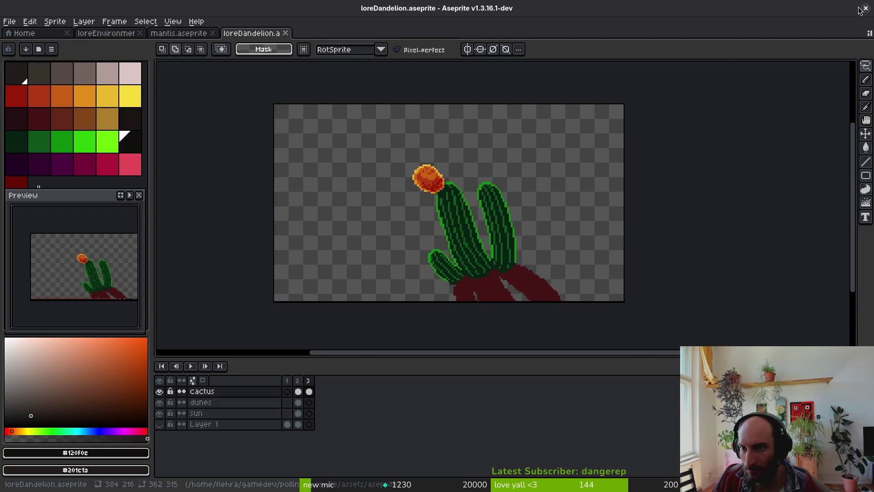
{"action": "left_click", "coordinate": [859, 8]}
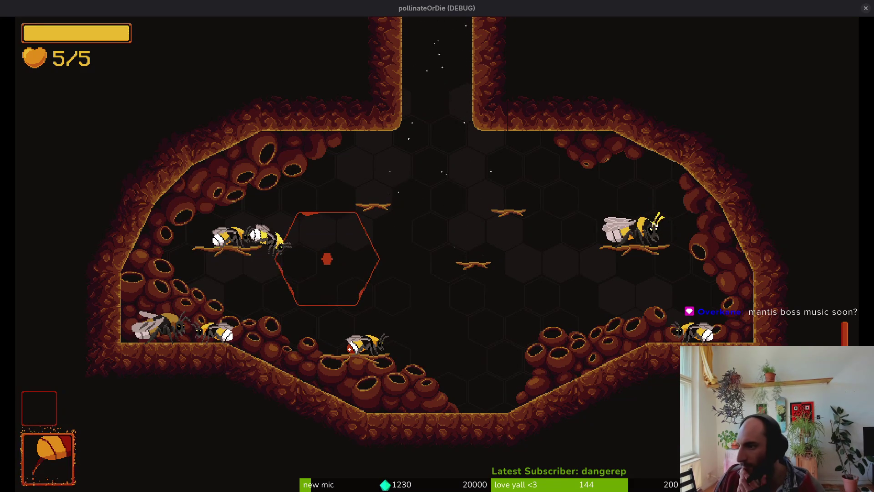
{"action": "key", "text": "alt+Tab"}
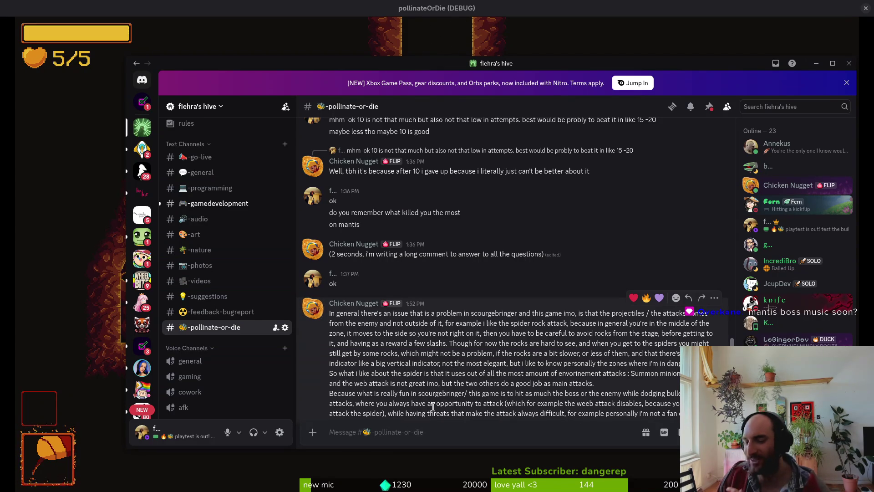
Send 'you are trying to attack the spider during the rocks?' and scroll back through the feedback
{"action": "type", "text": "you are trying to attack the"}
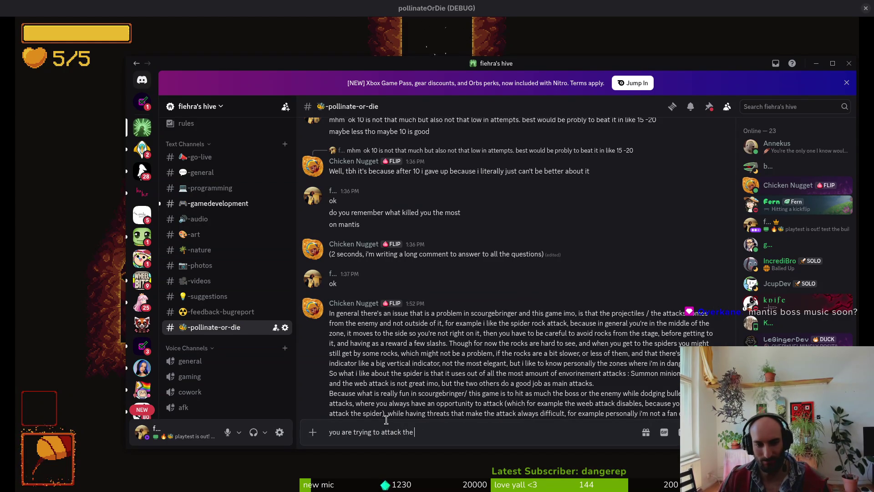
{"action": "type", "text": "der during the rocks?"}
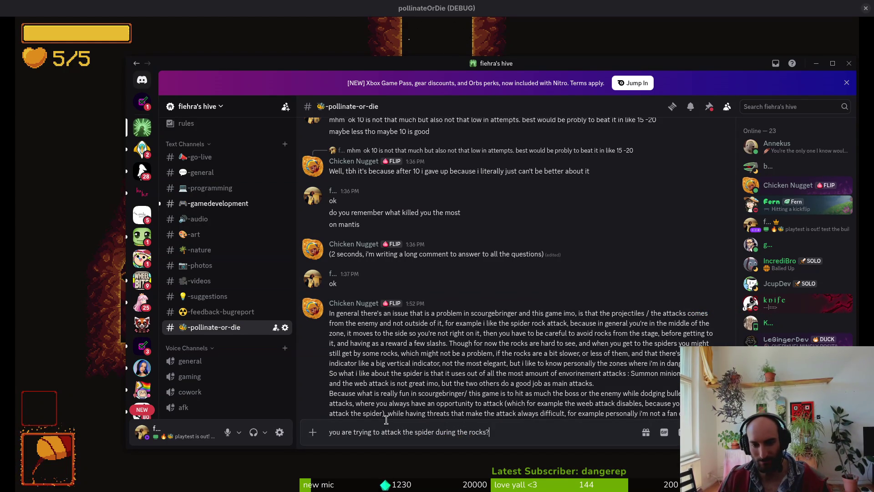
{"action": "key", "text": "Return"}
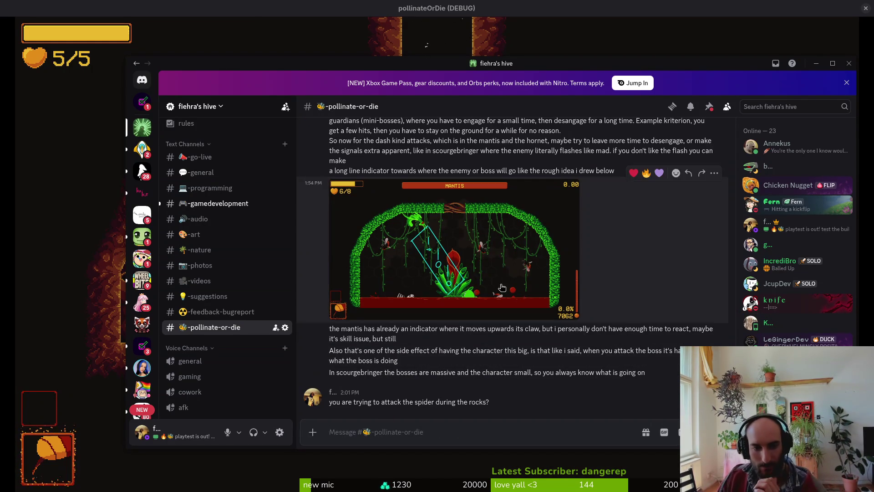
{"action": "scroll", "coordinate": [567, 321], "scroll_direction": "up", "scroll_amount": 5}
{"action": "scroll", "coordinate": [578, 281], "scroll_direction": "down", "scroll_amount": 3}
{"action": "scroll", "coordinate": [578, 280], "scroll_direction": "up", "scroll_amount": 4}
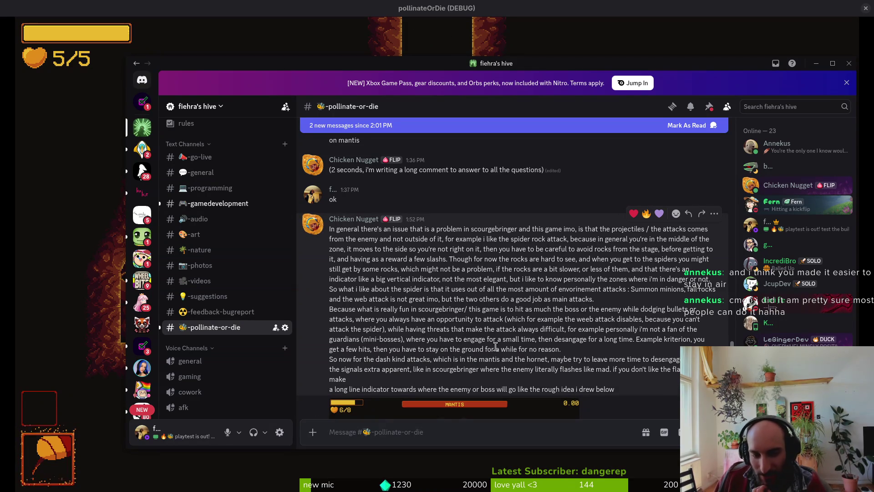
{"action": "scroll", "coordinate": [502, 346], "scroll_direction": "up", "scroll_amount": 3}
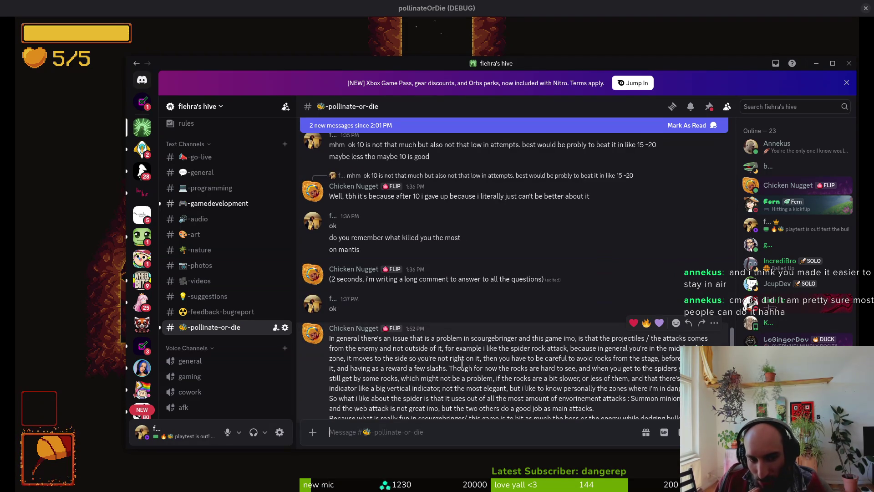
{"action": "scroll", "coordinate": [502, 362], "scroll_direction": "up", "scroll_amount": 15}
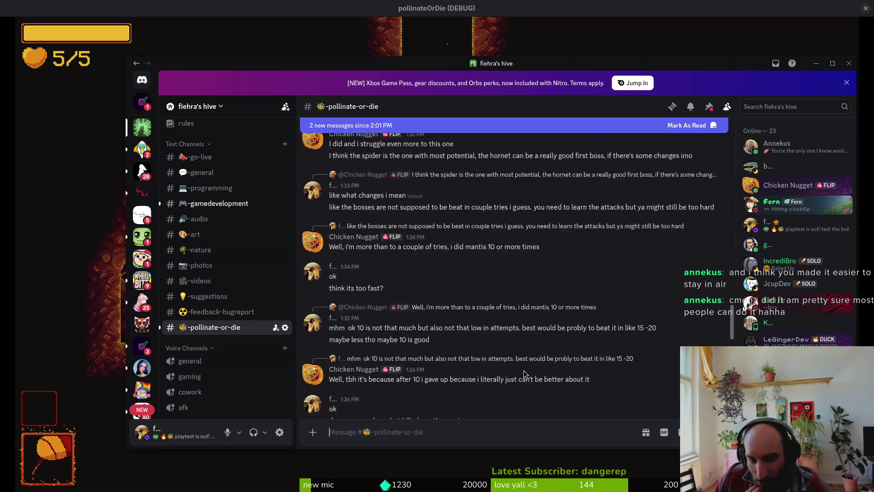
{"action": "scroll", "coordinate": [437, 286], "scroll_direction": "up", "scroll_amount": 20}
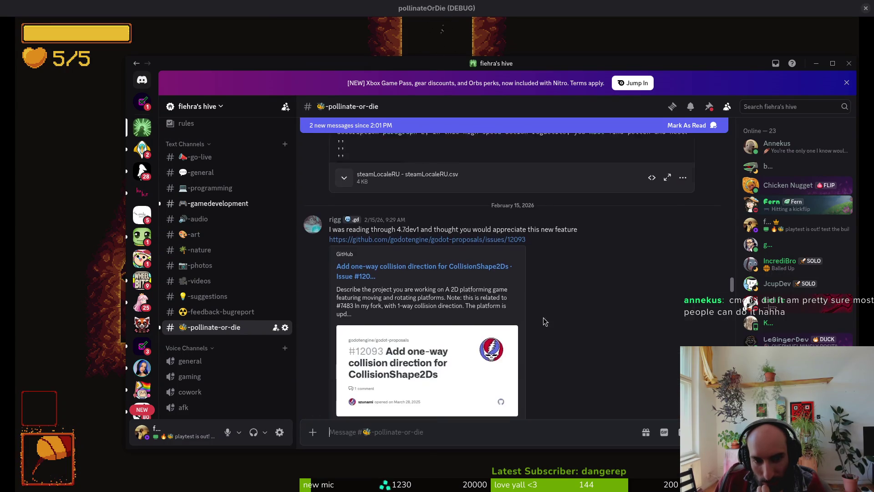
{"action": "scroll", "coordinate": [534, 319], "scroll_direction": "down", "scroll_amount": 15}
{"action": "scroll", "coordinate": [535, 242], "scroll_direction": "down", "scroll_amount": 15}
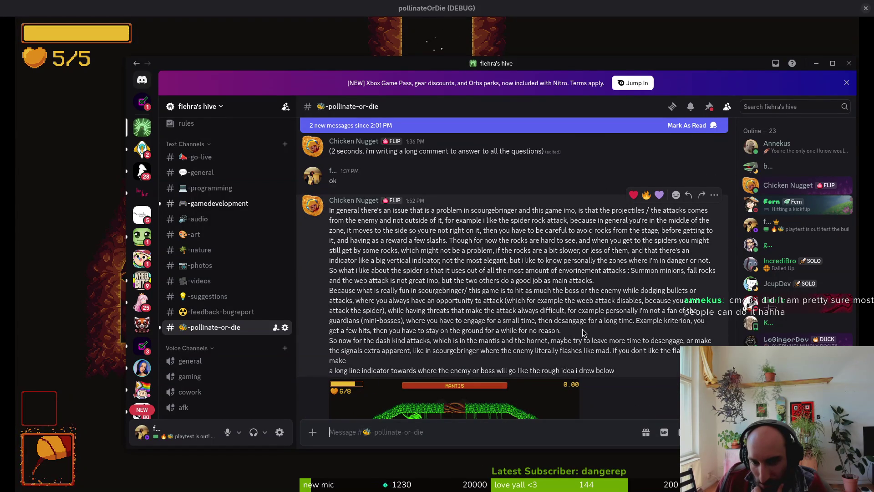
{"action": "mouse_move", "coordinate": [582, 333]}
{"action": "left_mouse_down"}
{"action": "mouse_move", "coordinate": [423, 311]}
{"action": "mouse_move", "coordinate": [502, 301]}
{"action": "left_mouse_up"}
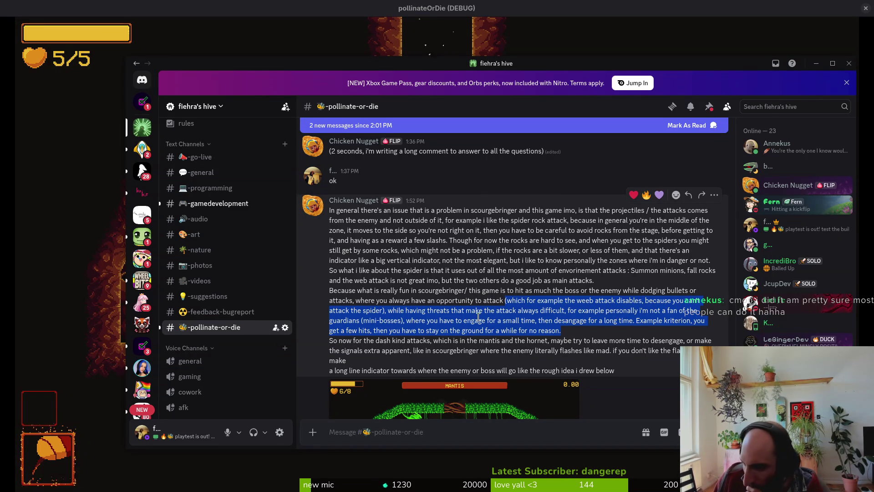
{"action": "left_click", "coordinate": [426, 340]}
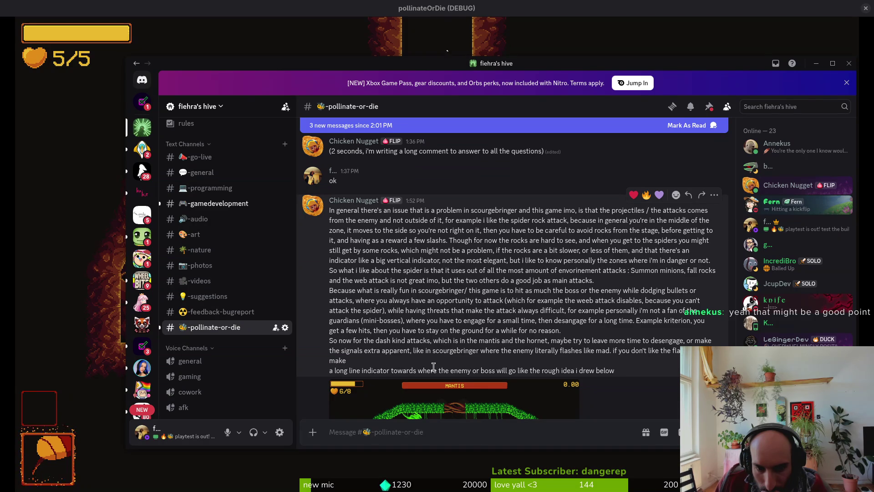
{"action": "scroll", "coordinate": [433, 366], "scroll_direction": "down", "scroll_amount": 3}
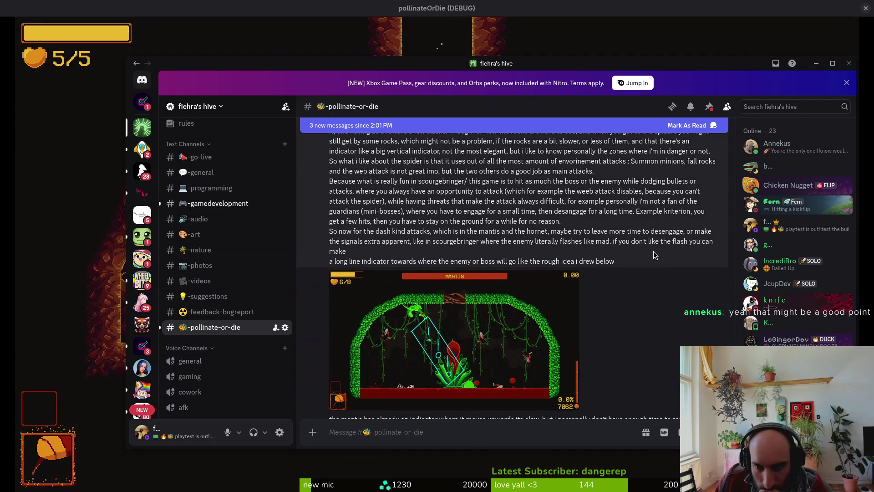
{"action": "scroll", "coordinate": [460, 293], "scroll_direction": "down", "scroll_amount": 2}
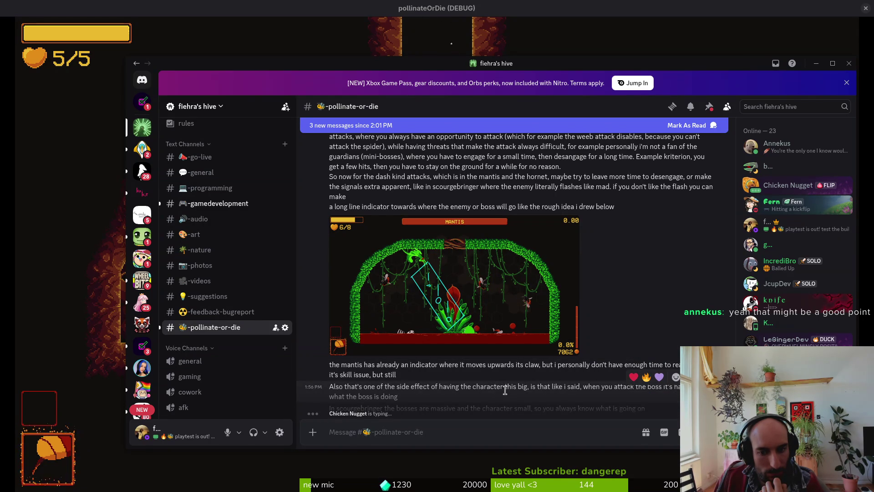
{"action": "scroll", "coordinate": [473, 392], "scroll_direction": "down", "scroll_amount": 2}
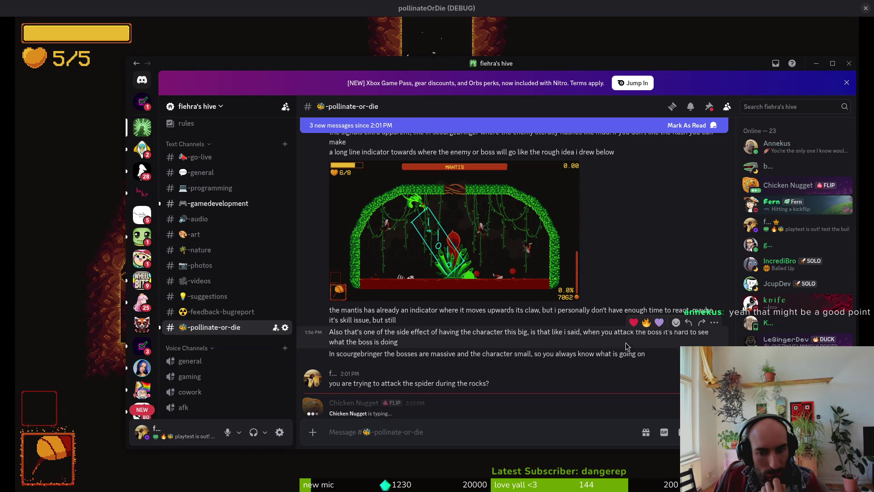
Add fire and heart reactions, then reply 'true theyre much bigger' to the character-size comment
{"action": "left_click", "coordinate": [642, 348]}
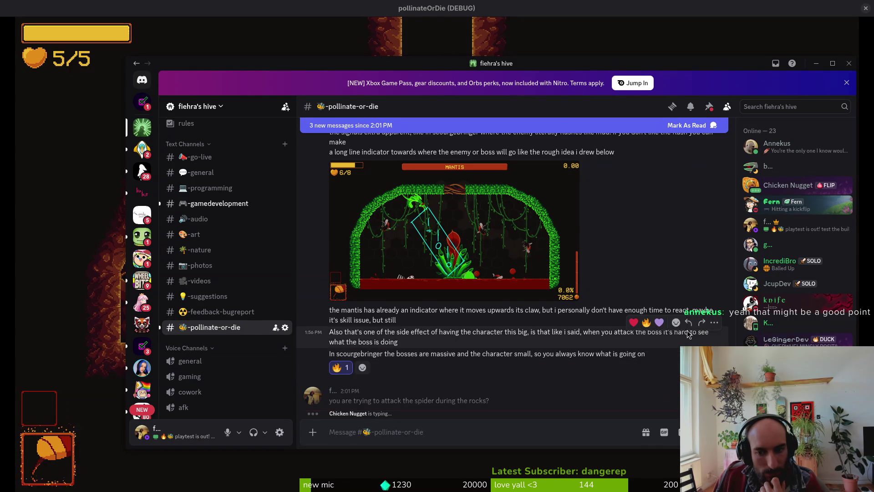
{"action": "left_click", "coordinate": [633, 322]}
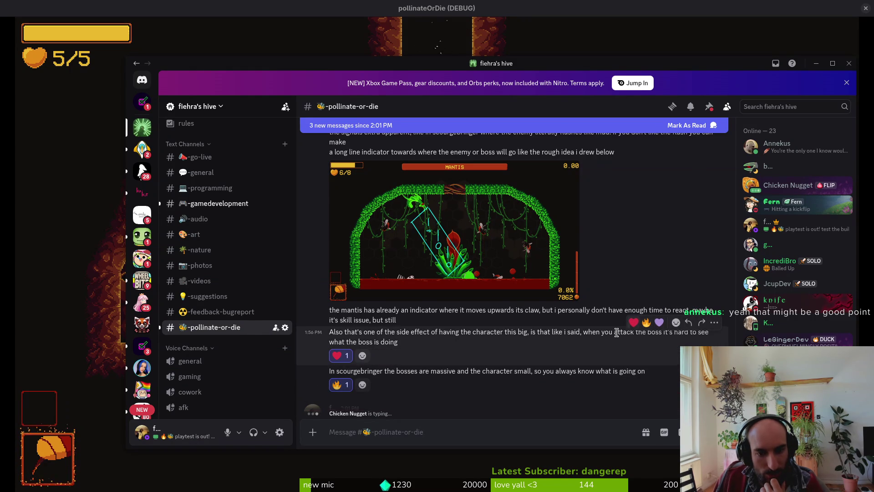
{"action": "left_click", "coordinate": [688, 322]}
{"action": "type", "text": "true theyre"}
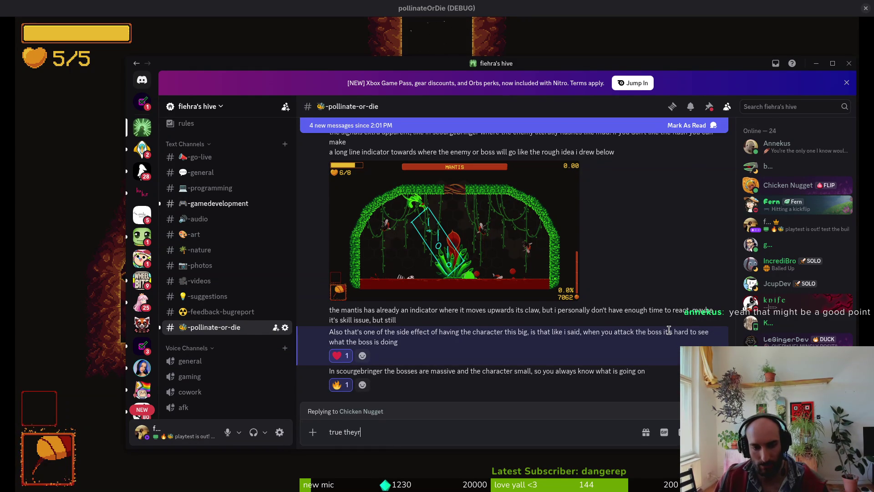
{"action": "type", "text": " much bigger"}
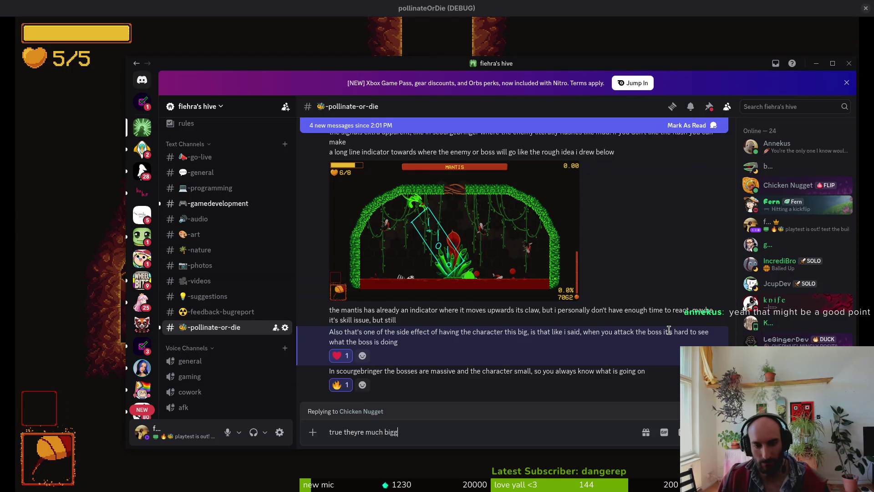
{"action": "key", "text": "Return"}
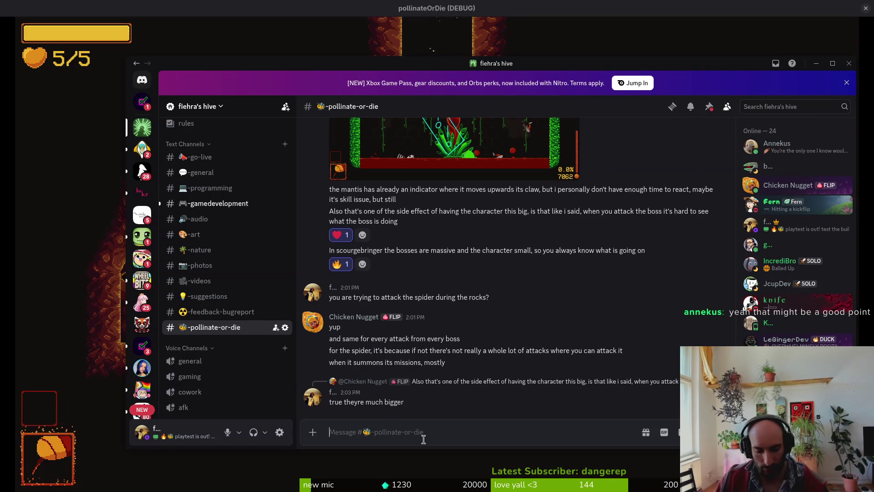
Send a follow-up noting that in ScourgeBringer they are mostly smaller
{"action": "type", "text": "i dont have the sfx yet for the new fights so they would help but its true its harder to see "}
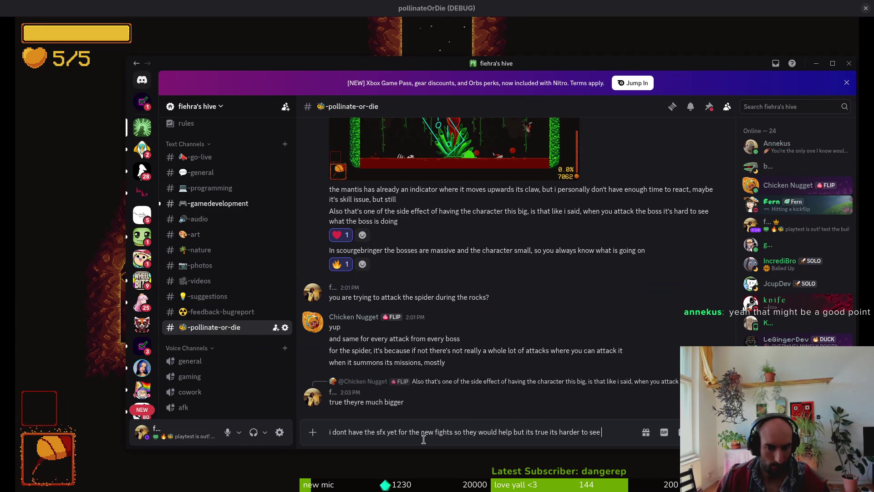
{"action": "type", "text": "than in scourg"}
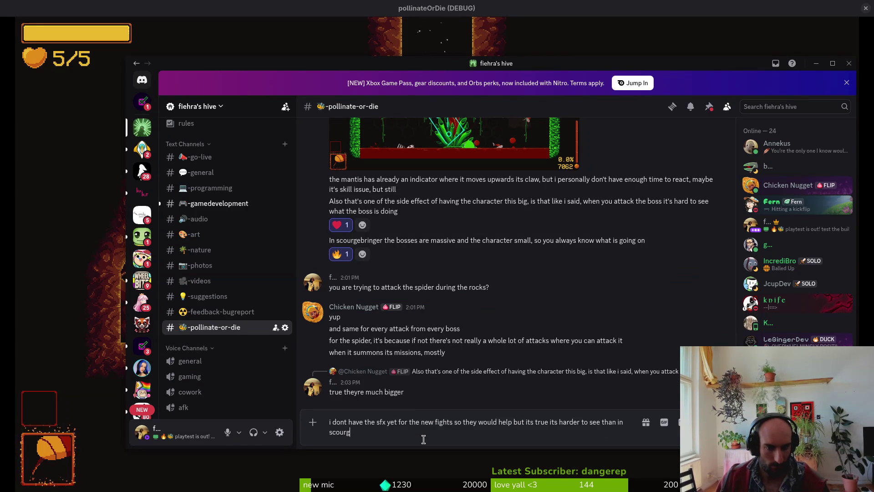
{"action": "type", "text": "ebringe"}
{"action": "type", "text": "ecause they "}
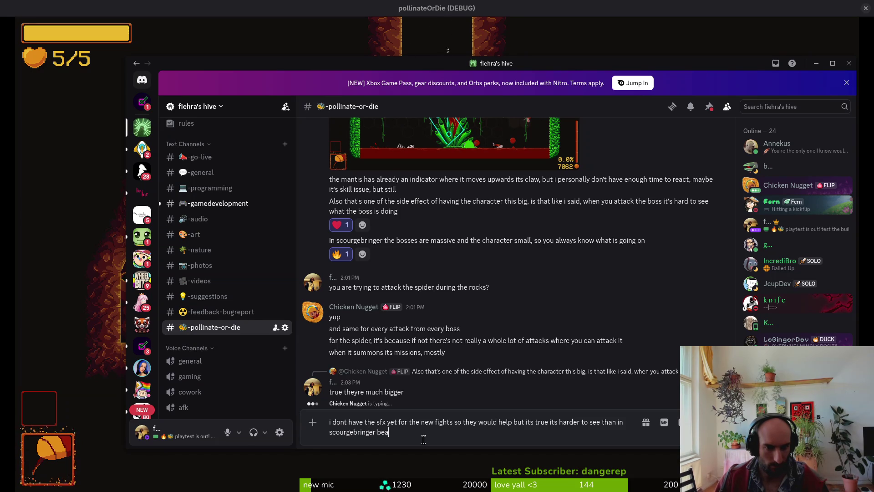
{"action": "type", "text": "are "}
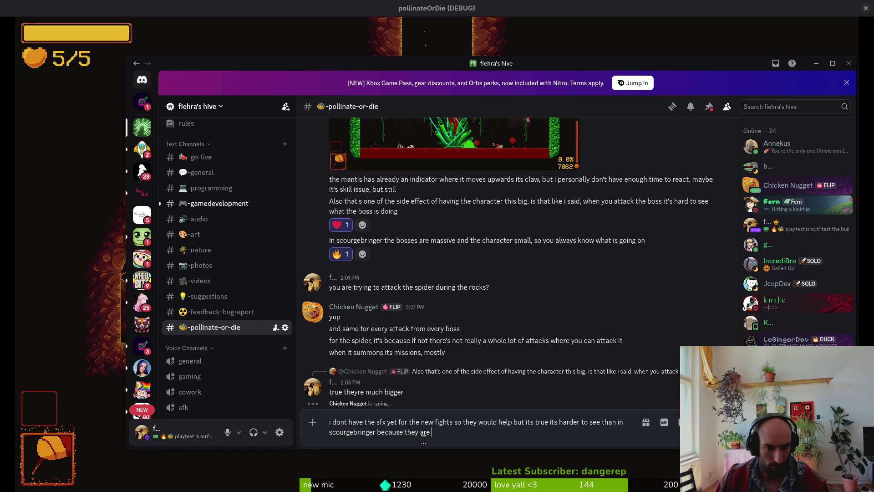
{"action": "type", "text": "mostly smaller"}
{"action": "key", "text": "Return"}
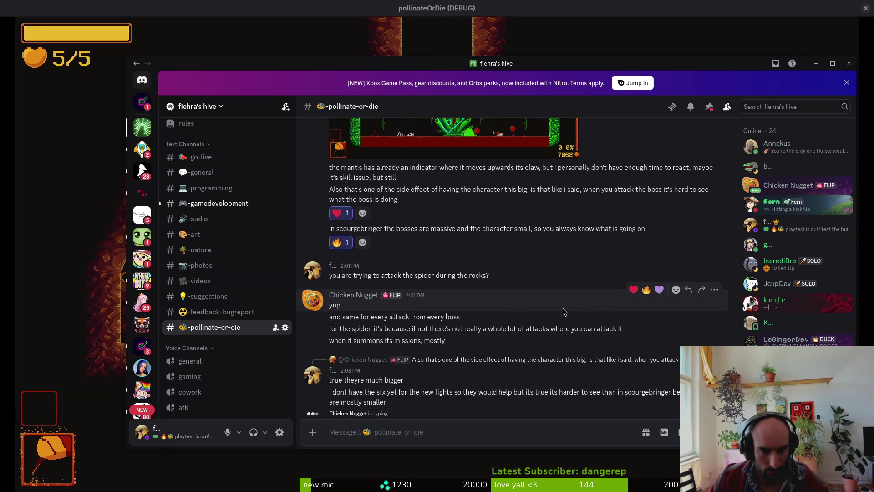
Reply to the 'yup' message advising to stay mid-map and avoid rocks
{"action": "left_click", "coordinate": [688, 289]}
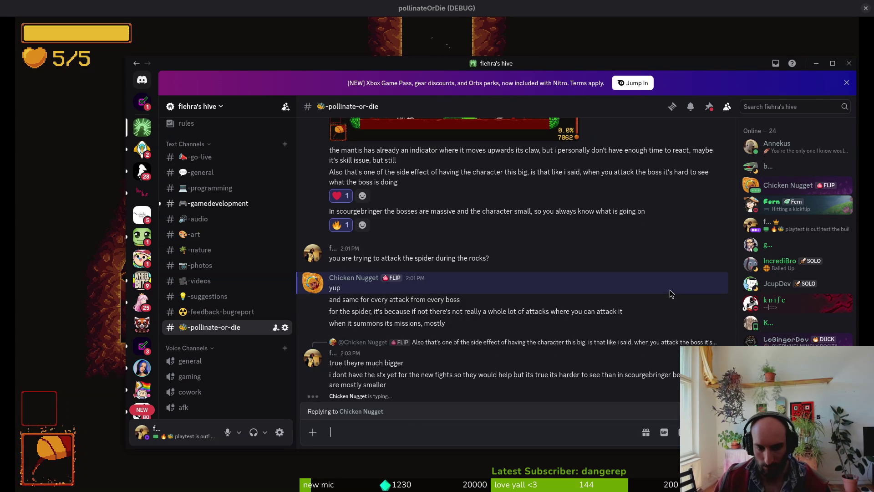
{"action": "type", "text": "i think youre not supposed"}
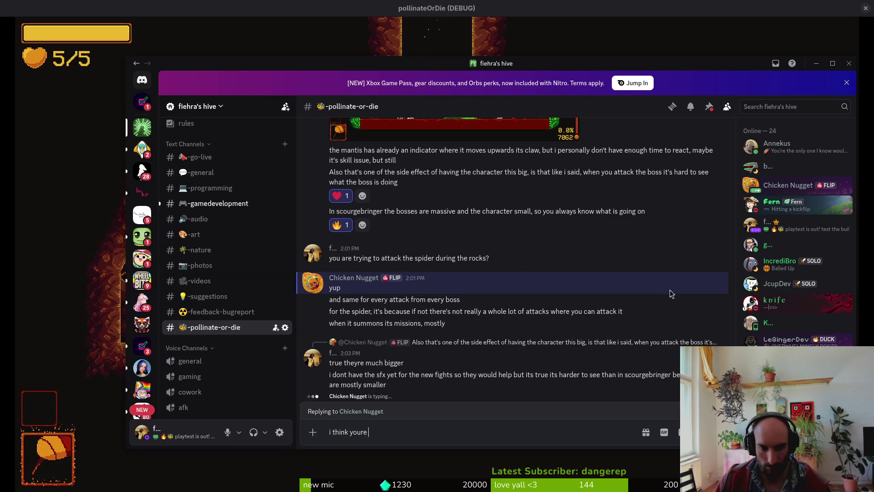
{"action": "key", "text": "ctrl+a"}
{"action": "type", "text": "i think you shoudl"}
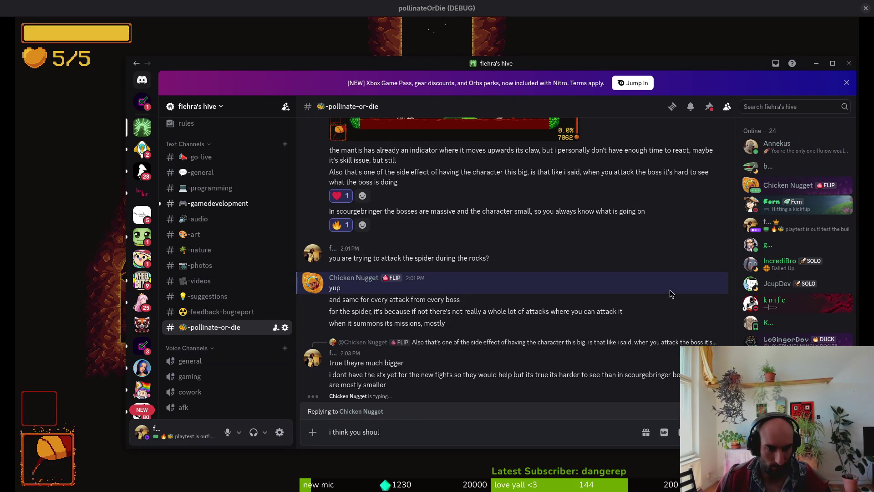
{"action": "type", "text": "d stay inmiddle of map and just "}
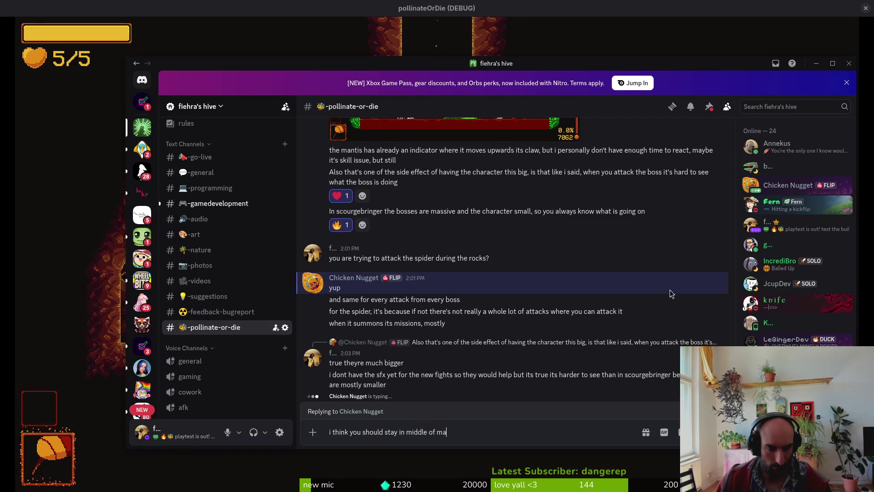
{"action": "type", "text": "avboid the ro"}
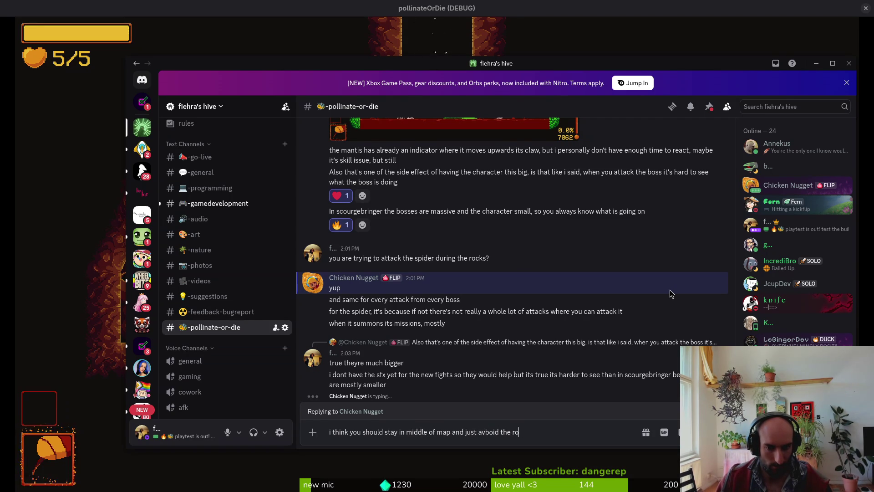
{"action": "type", "text": "cks"}
{"action": "key", "text": "Return"}
Explain that rocks spawn on the sides every second, which must look clearly unsafe
{"action": "type", "text": "i spawn sr"}
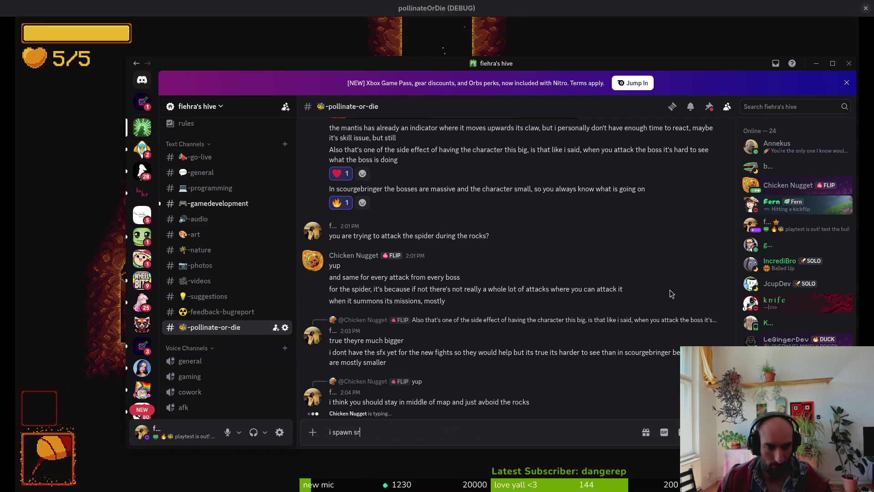
{"action": "key", "text": "BackSpace"}
{"action": "key", "text": "BackSpace"}
{"action": "type", "text": "rocks on the sid"}
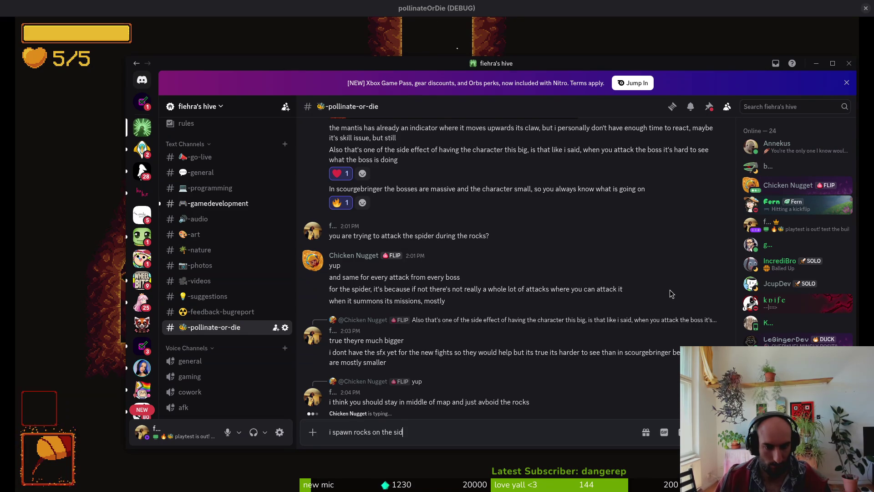
{"action": "type", "text": "e every 1 s"}
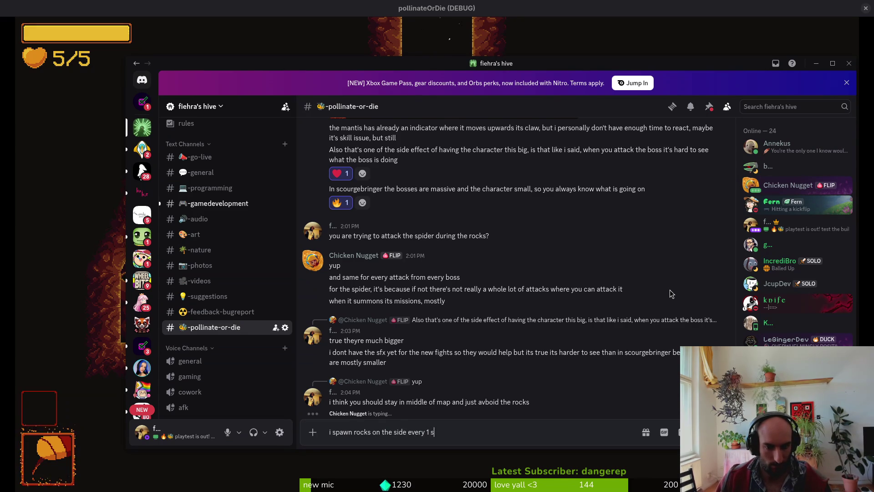
{"action": "type", "text": "econd to pre"}
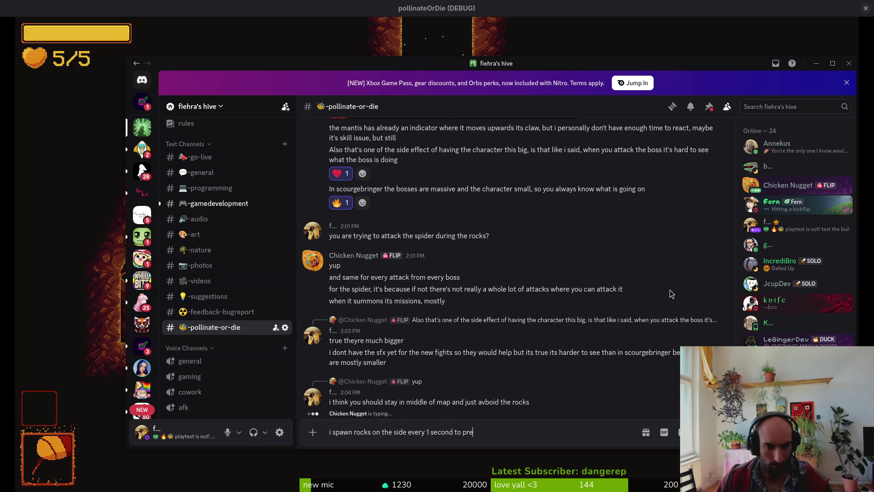
{"action": "type", "text": "vent you from st"}
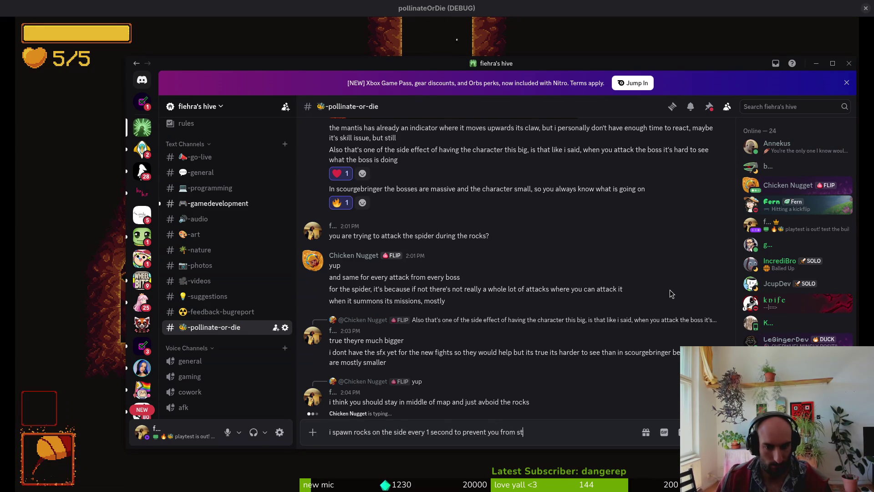
{"action": "key", "text": "BackSpace"}
{"action": "type", "text": "itting with spider"}
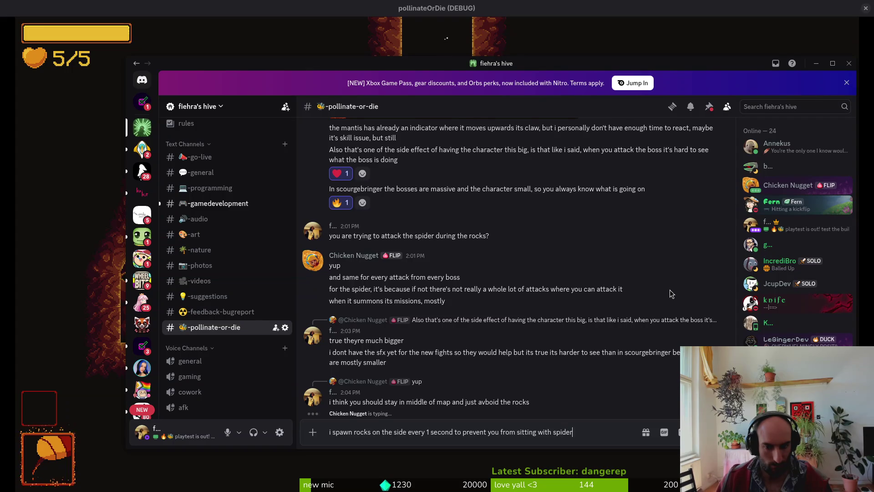
{"action": "key", "text": "Return"}
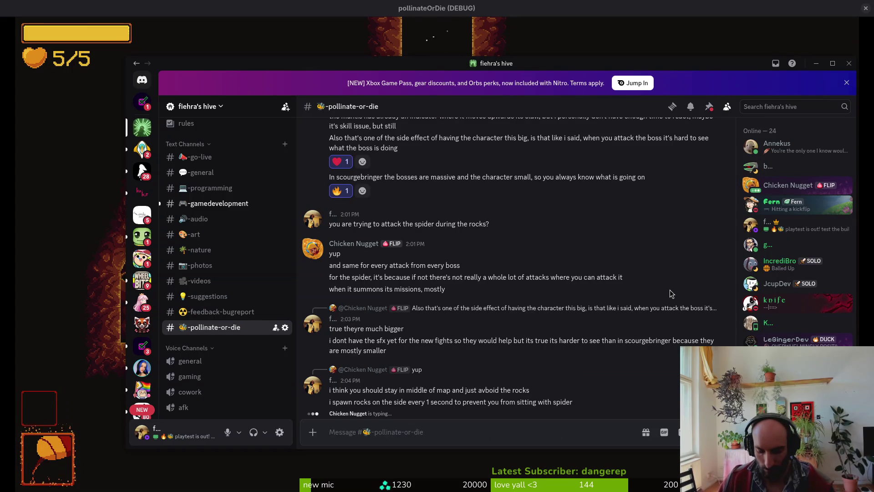
{"action": "type", "text": "imma have to make"}
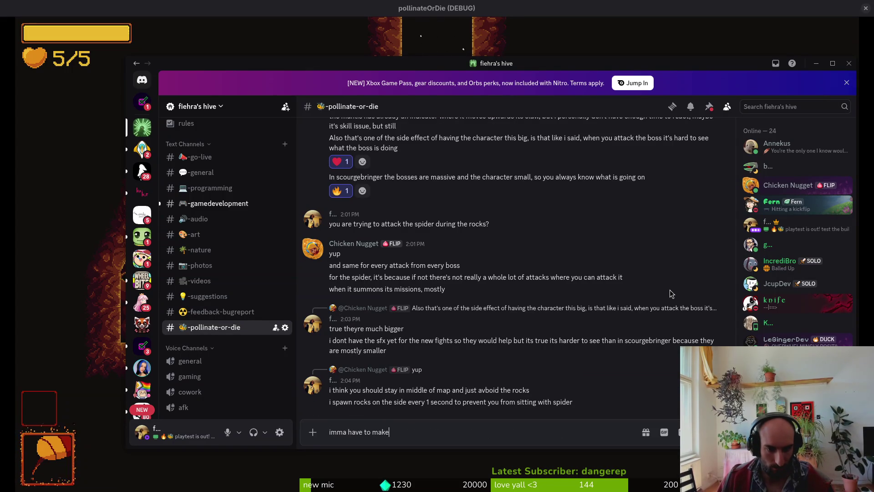
{"action": "type", "text": " it more apparent that the si"}
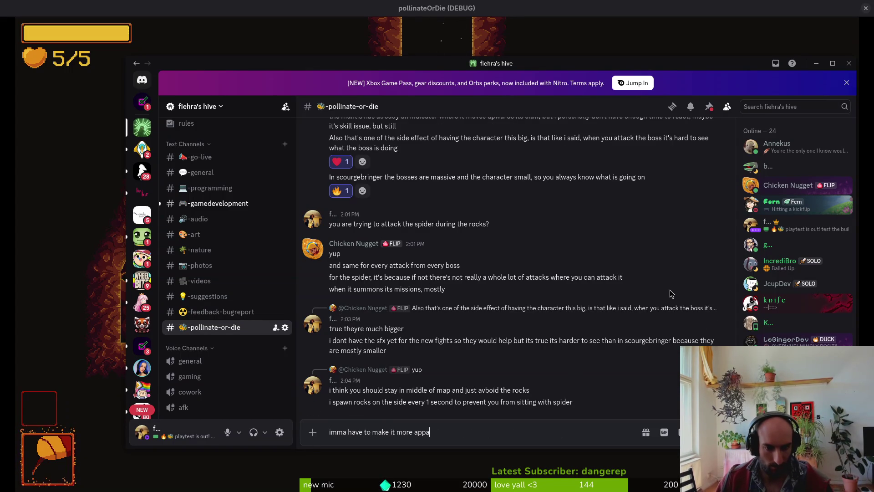
{"action": "type", "text": "des are not a sfe"}
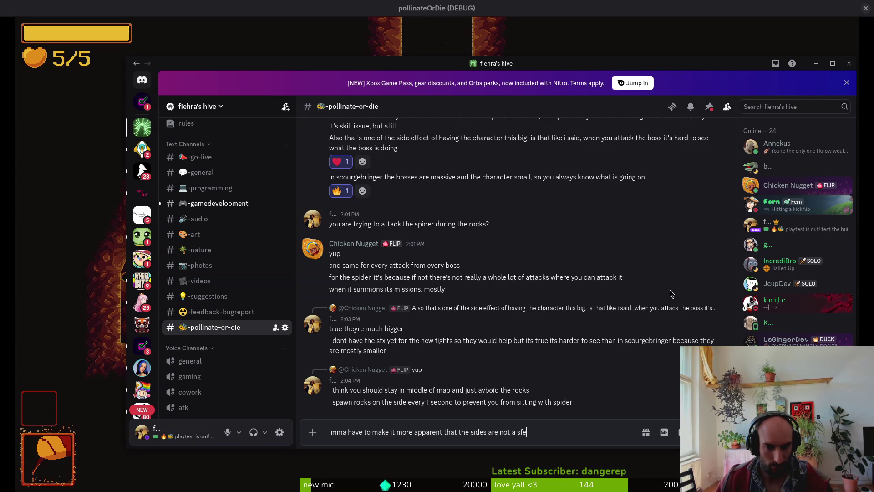
{"action": "key", "text": "BackSpace"}
{"action": "key", "text": "BackSpace"}
{"action": "key", "text": "BackSpace"}
{"action": "type", "text": "afe zone then"}
{"action": "key", "text": "Return"}
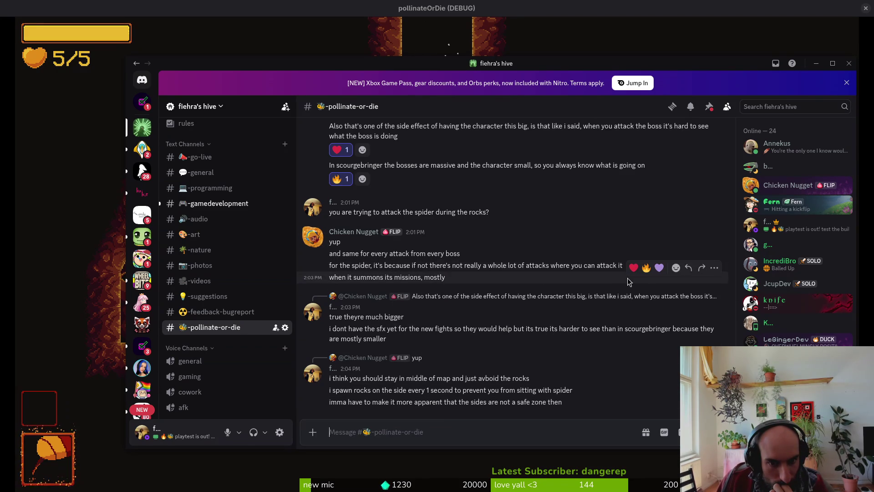
Reply to the summons comment: 'i think there is alot tbh but they are pretty quick windows'
{"action": "left_click", "coordinate": [685, 268]}
{"action": "type", "text": "i t"}
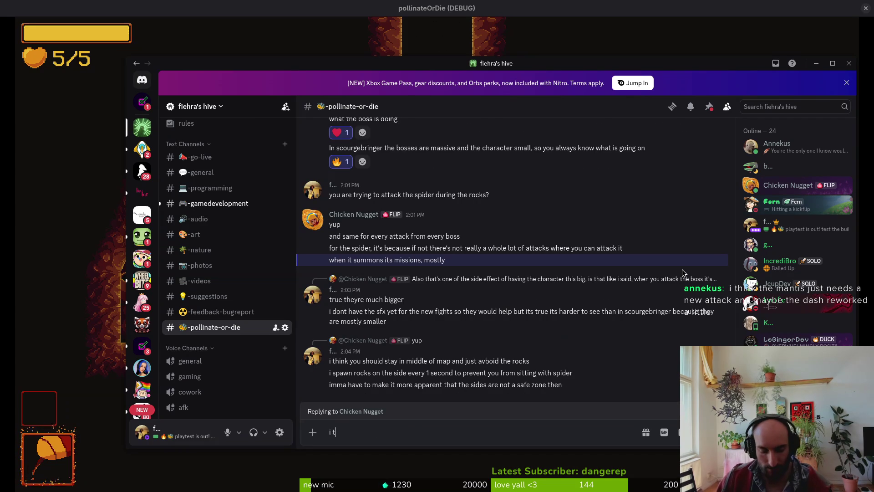
{"action": "type", "text": "hink there is alot tbh "}
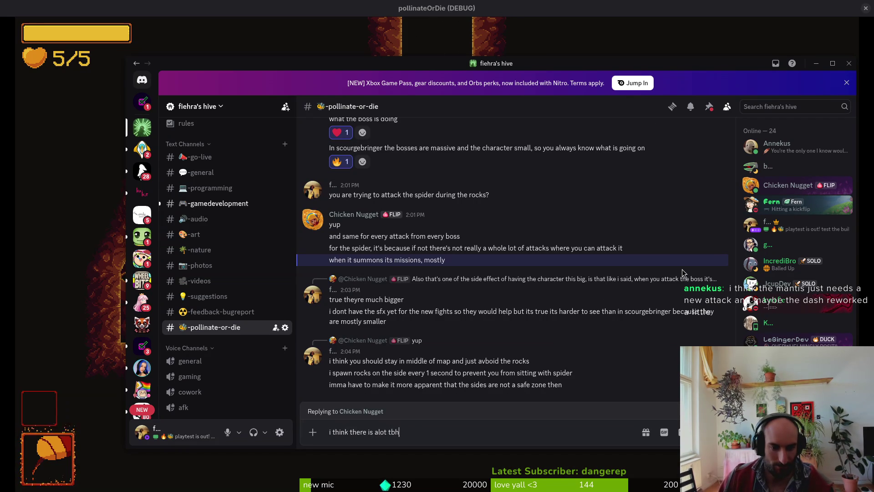
{"action": "type", "text": "bu"}
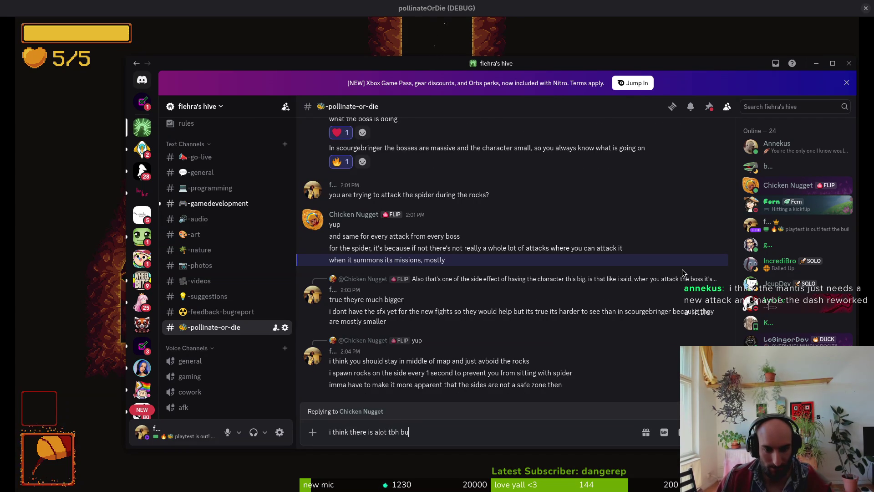
{"action": "type", "text": "t they are pre"}
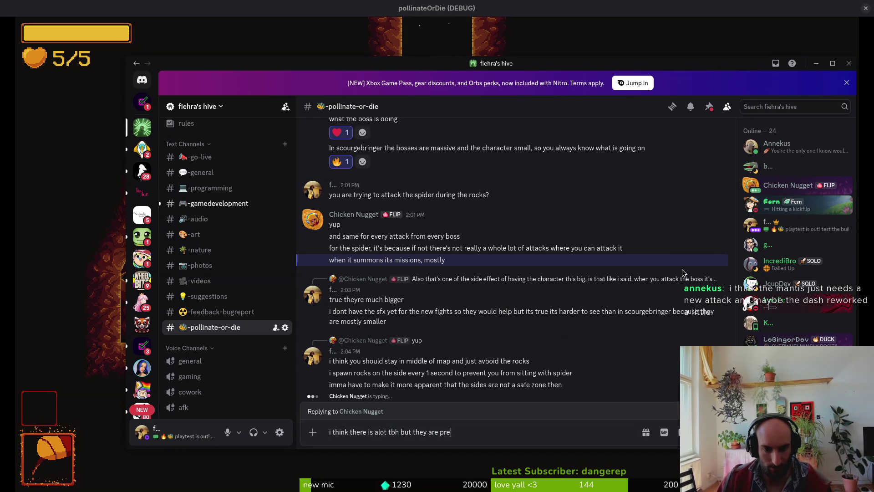
{"action": "type", "text": "tty quick windows"}
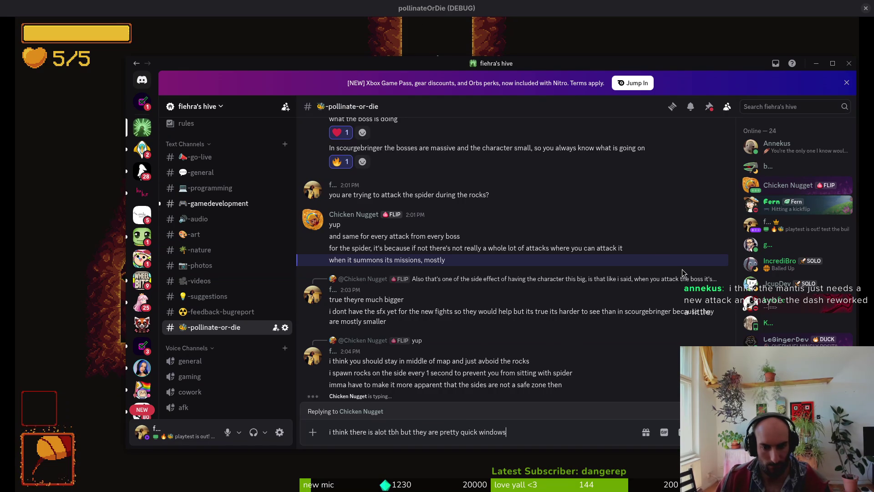
{"action": "key", "text": "Return"}
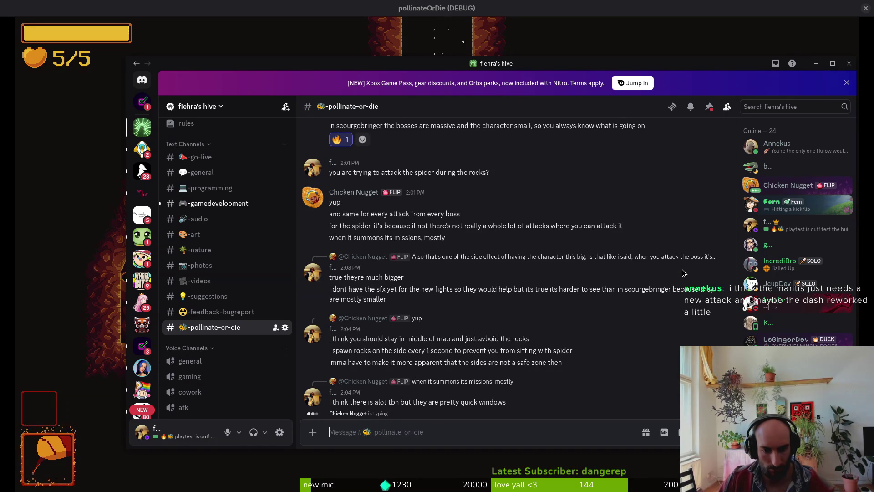
Send 'imma have to try to make them more obvious then' and scroll back up the chat
{"action": "type", "text": "imma "}
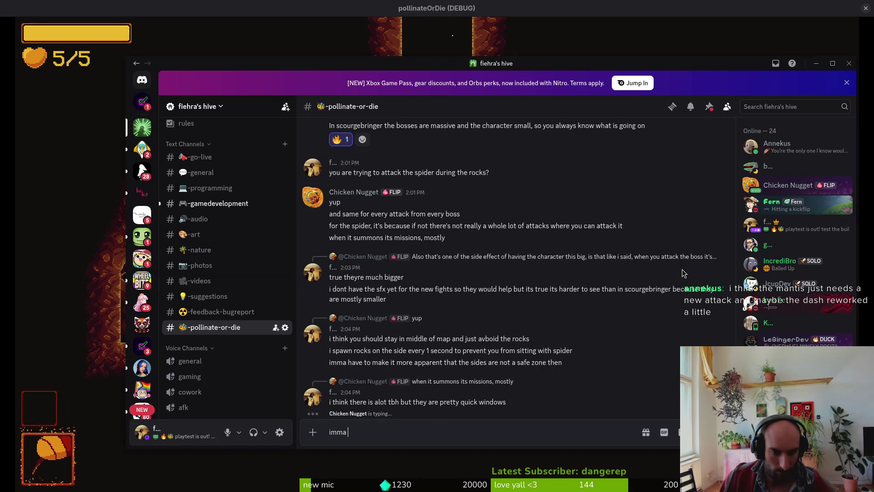
{"action": "type", "text": "have to try to make them "}
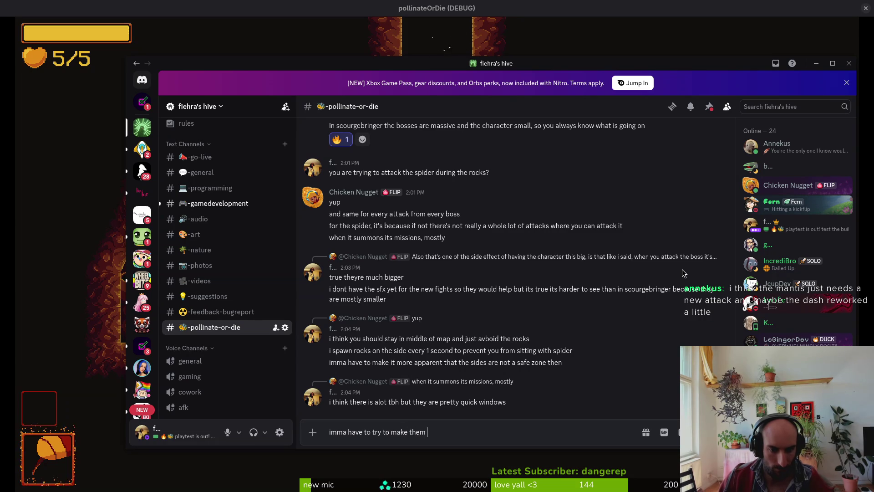
{"action": "type", "text": "more obviou"}
{"action": "key", "text": "BackSpace"}
{"action": "key", "text": "BackSpace"}
{"action": "key", "text": "BackSpace"}
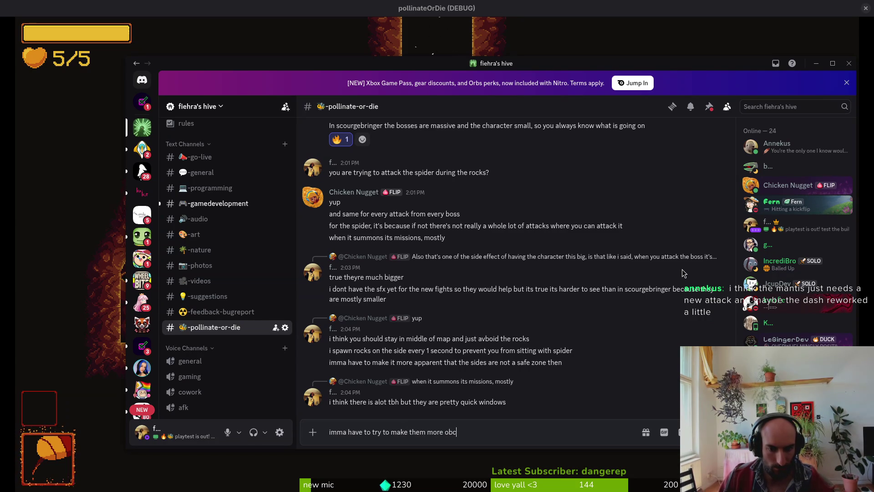
{"action": "type", "text": "iouys"}
{"action": "key", "text": "BackSpace"}
{"action": "key", "text": "BackSpace"}
{"action": "type", "text": "s then"}
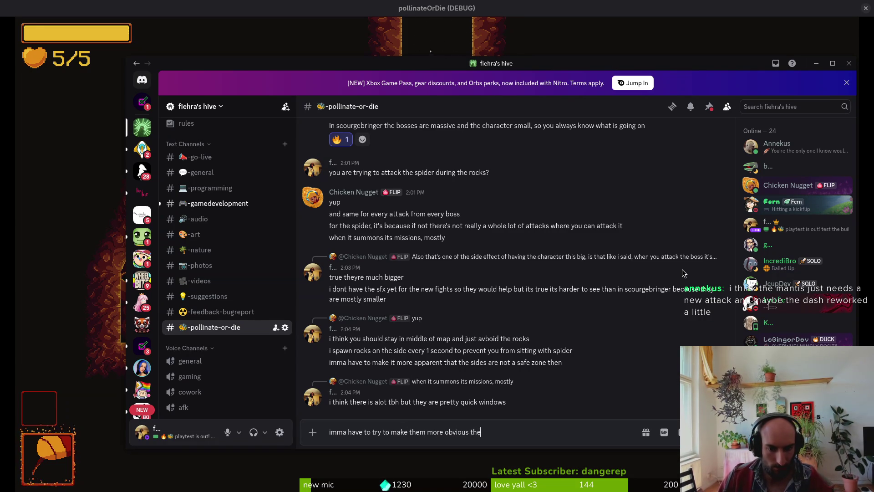
{"action": "key", "text": "Return"}
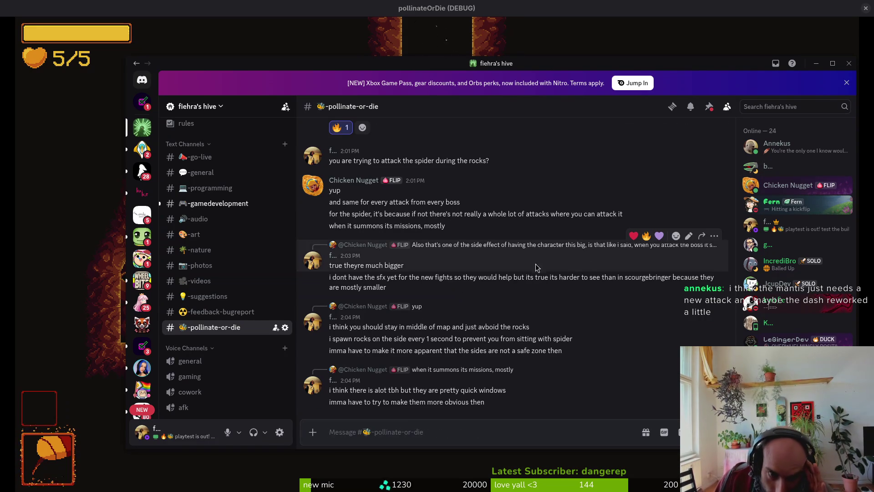
{"action": "scroll", "coordinate": [460, 279], "scroll_direction": "up", "scroll_amount": 2}
{"action": "scroll", "coordinate": [460, 279], "scroll_direction": "up", "scroll_amount": 3}
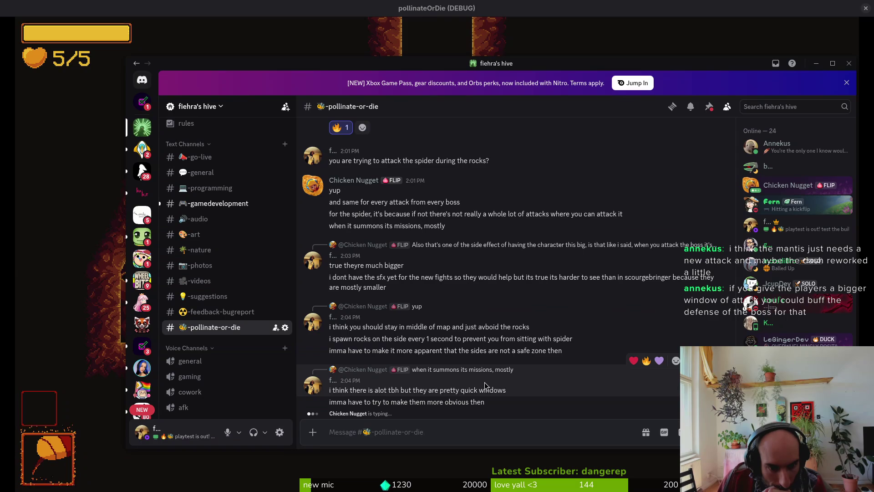
{"action": "left_click", "coordinate": [436, 427]}
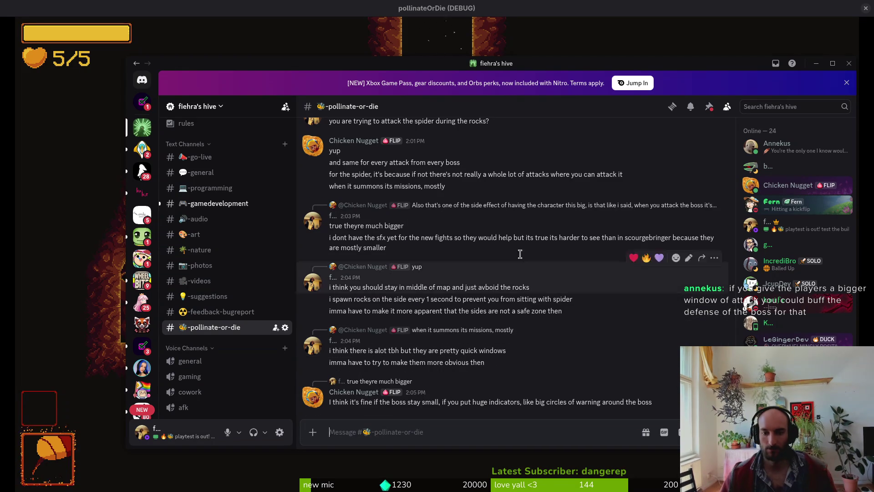
Send 'ya more particles etc' and 'will do that'
{"action": "type", "text": "ya"}
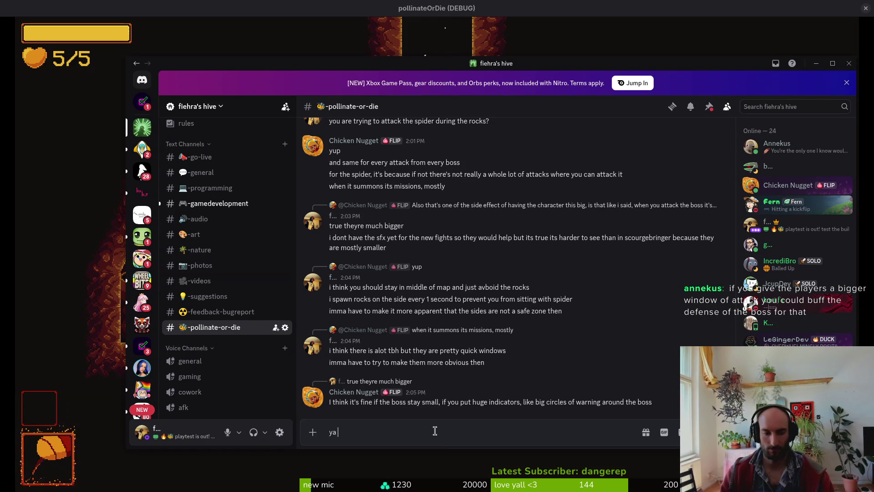
{"action": "type", "text": " more part"}
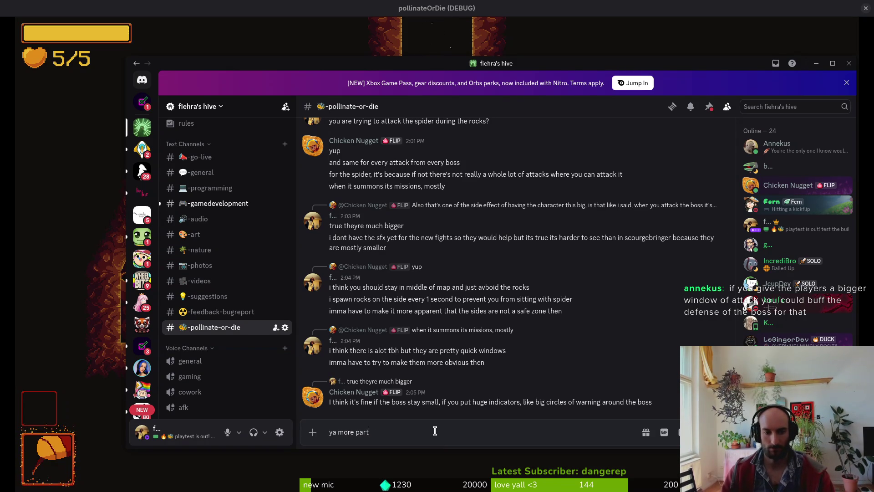
{"action": "type", "text": "icles etc"}
{"action": "key", "text": "Return"}
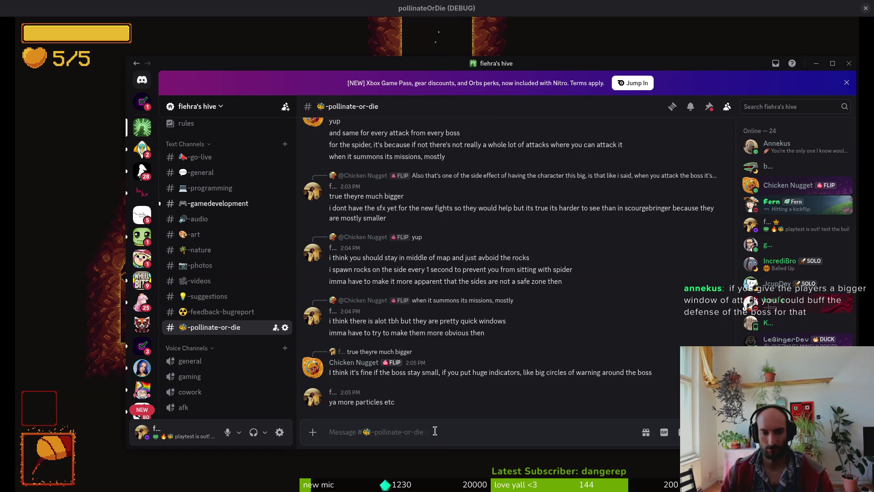
{"action": "type", "text": "wil"}
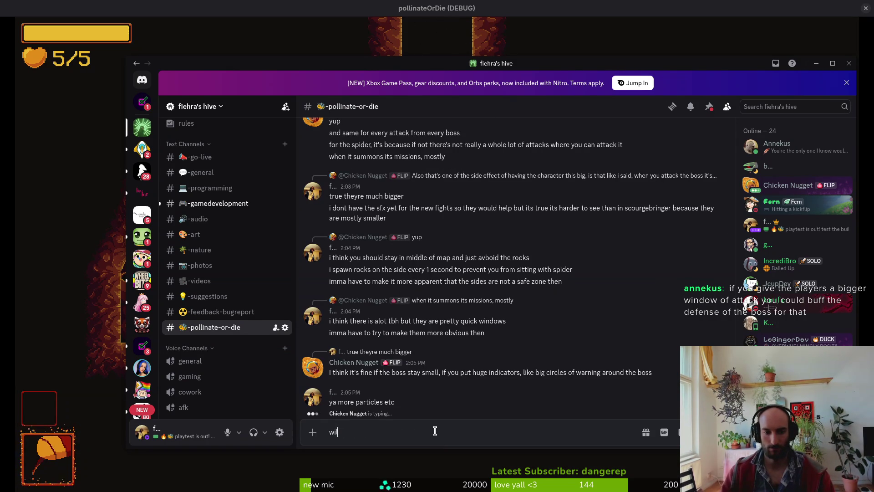
{"action": "type", "text": "l do that"}
{"action": "key", "text": "Return"}
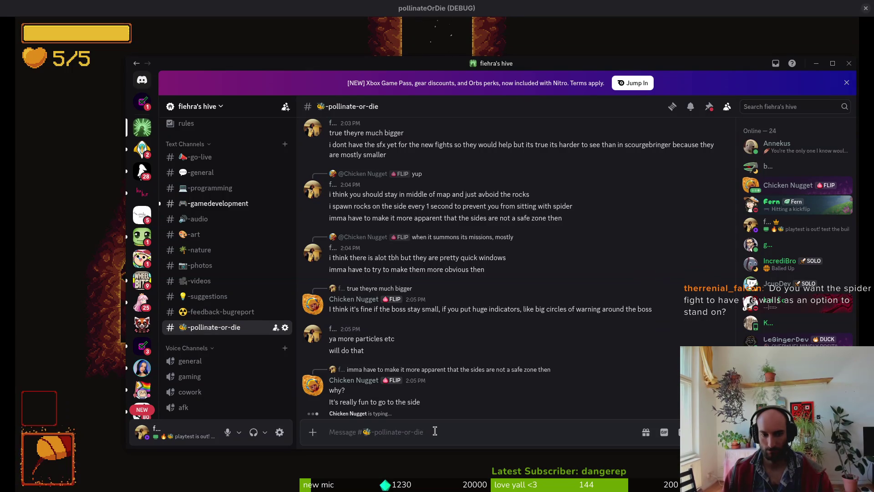
Discard a draft reply and send 'i go to sides during web'
{"action": "type", "text": "mhm true"}
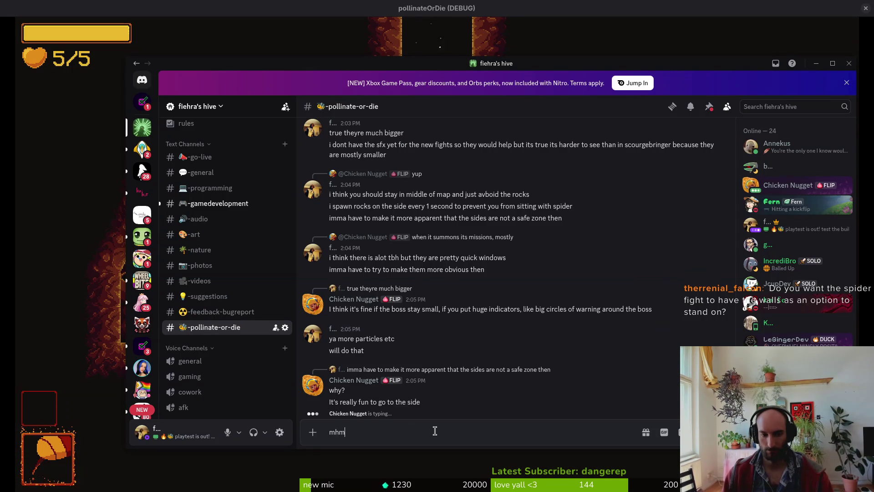
{"action": "key", "text": "BackSpace"}
{"action": "key", "text": "BackSpace"}
{"action": "key", "text": "BackSpace"}
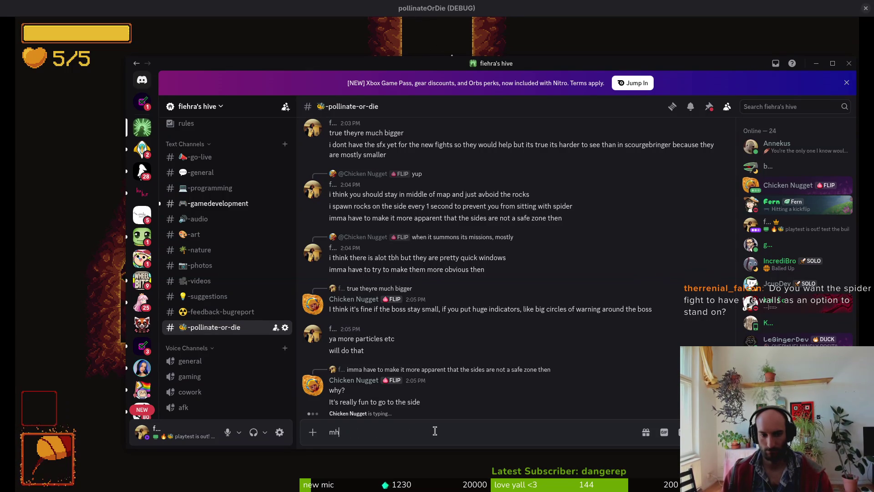
{"action": "type", "text": "mm"}
{"action": "key", "text": "BackSpace"}
{"action": "key", "text": "BackSpace"}
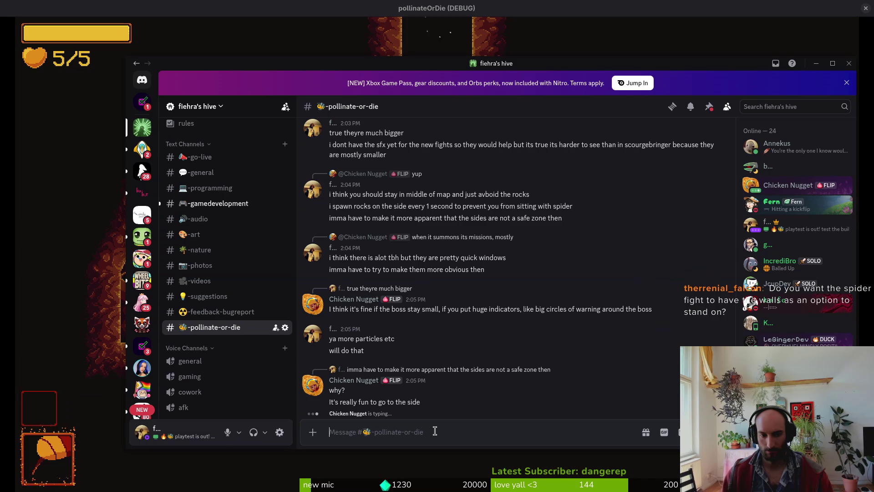
{"action": "type", "text": "i go to sides during web"}
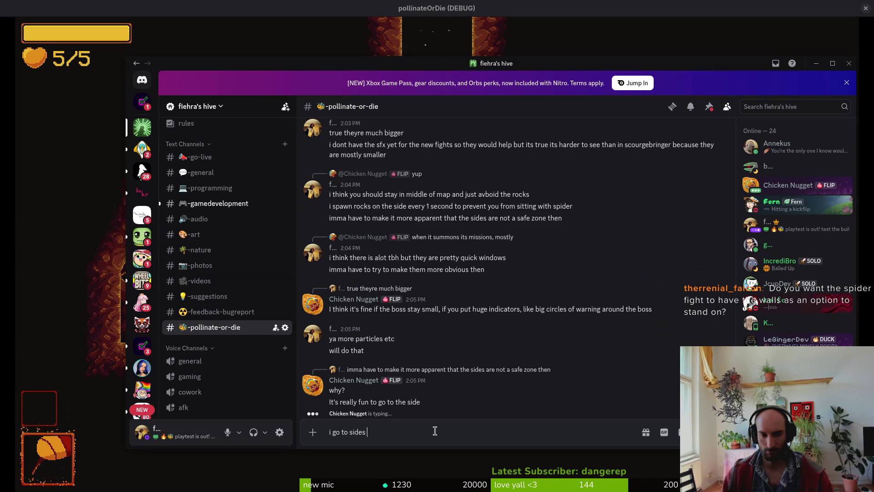
{"action": "key", "text": "Return"}
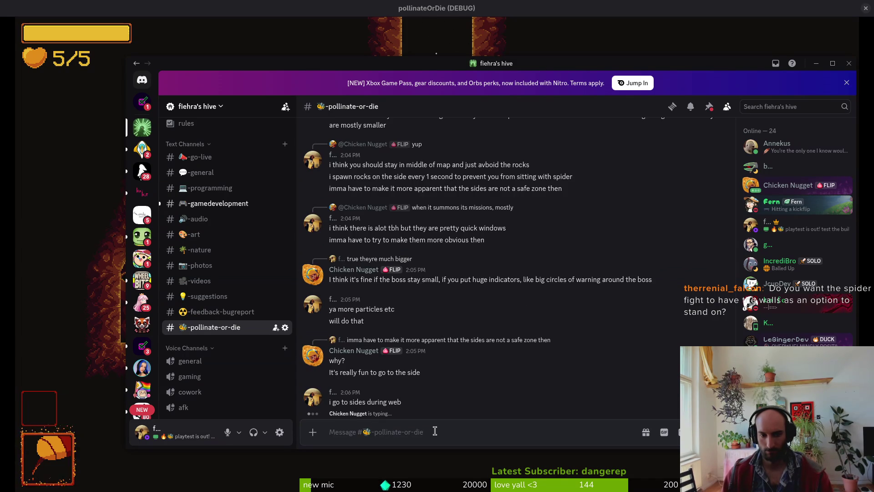
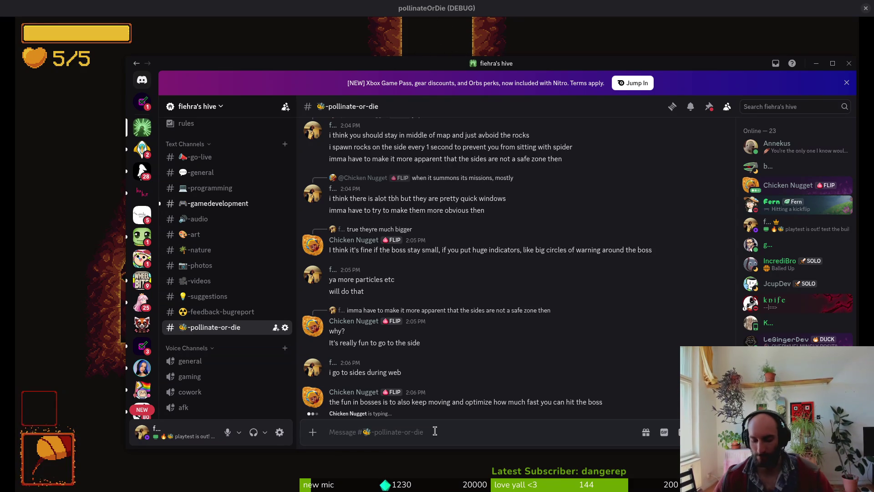
Reply to the latest boss message agreeing, adding 'but not on rocks'
{"action": "left_click", "coordinate": [673, 391]}
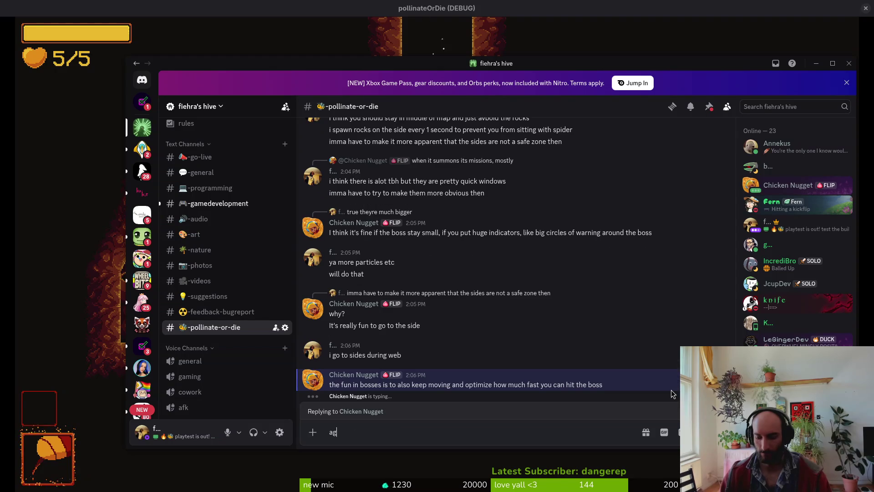
{"action": "type", "text": "agreed is what i want to "}
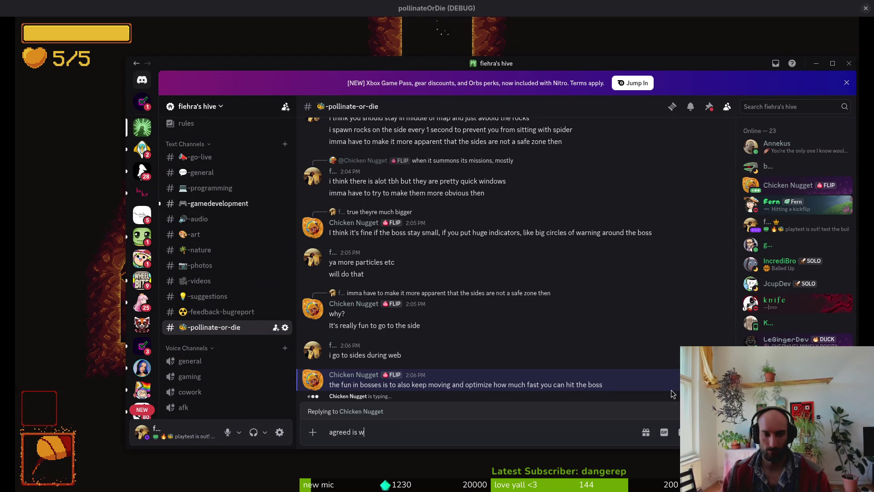
{"action": "type", "text": "do"}
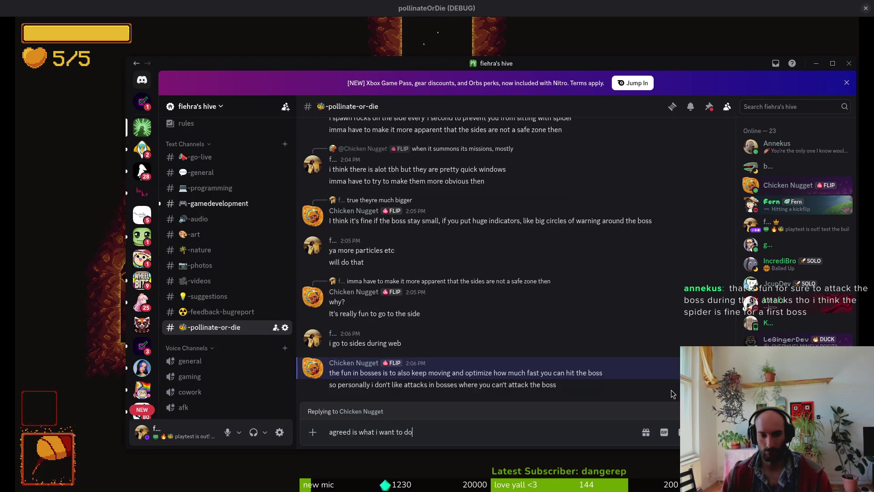
{"action": "key", "text": "Return"}
{"action": "type", "text": "but not on rocks"}
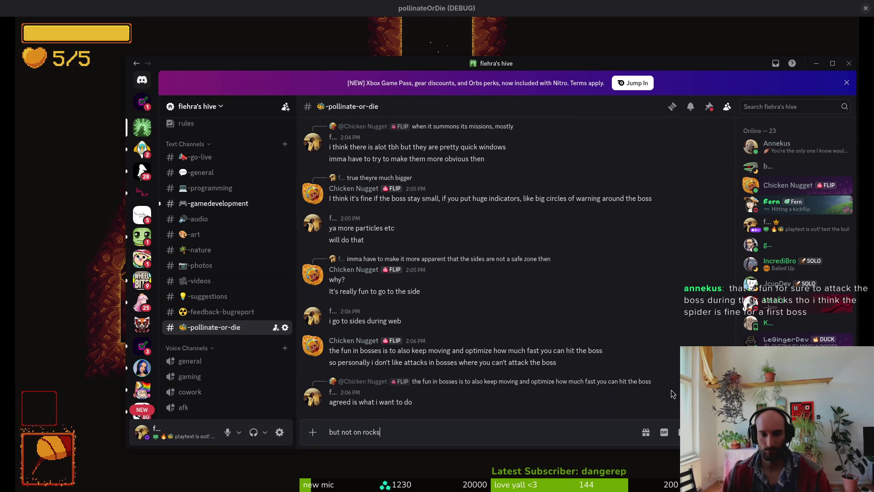
{"action": "key", "text": "Return"}
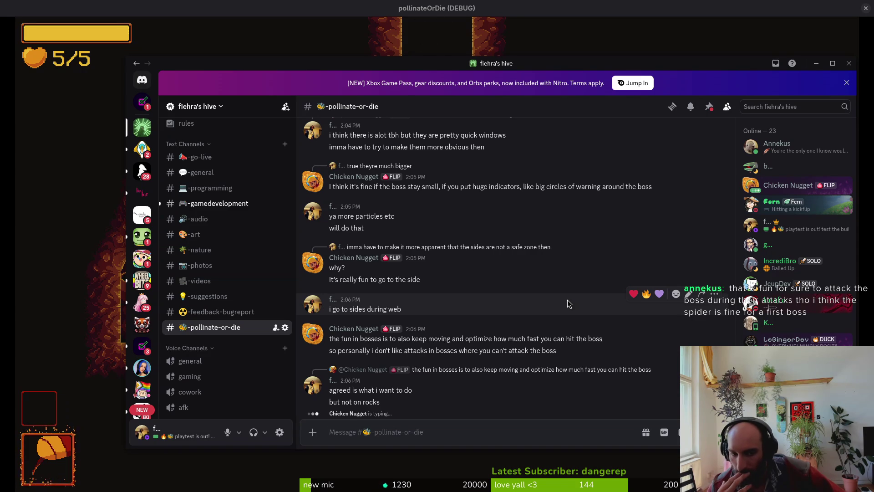
Send follow-ups suggesting a shorter time instead, so players can't spam the boss down
{"action": "type", "text": "or may"}
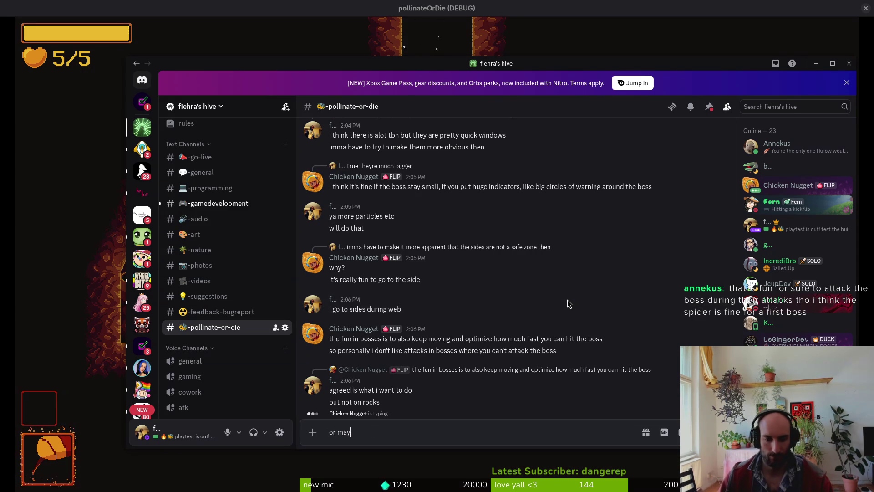
{"action": "type", "text": "ks too but then i need to shorten"}
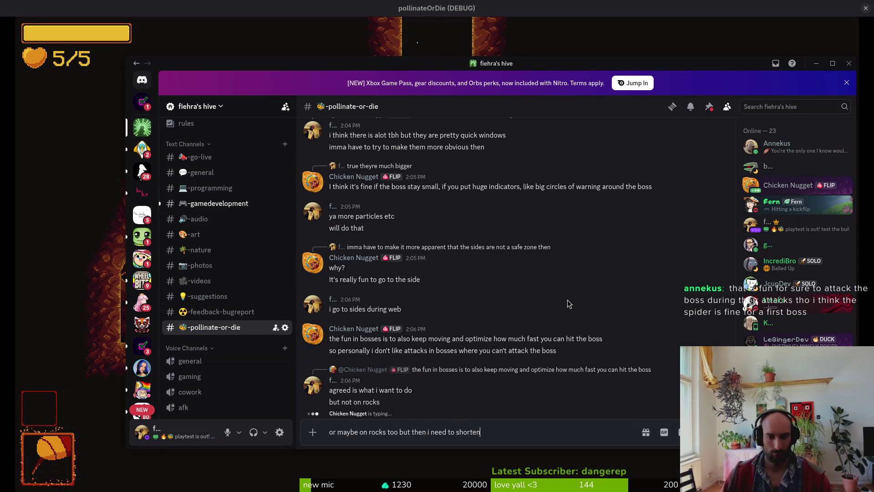
{"action": "type", "text": " time"}
{"action": "key", "text": "Return"}
{"action": "type", "text": "ao"}
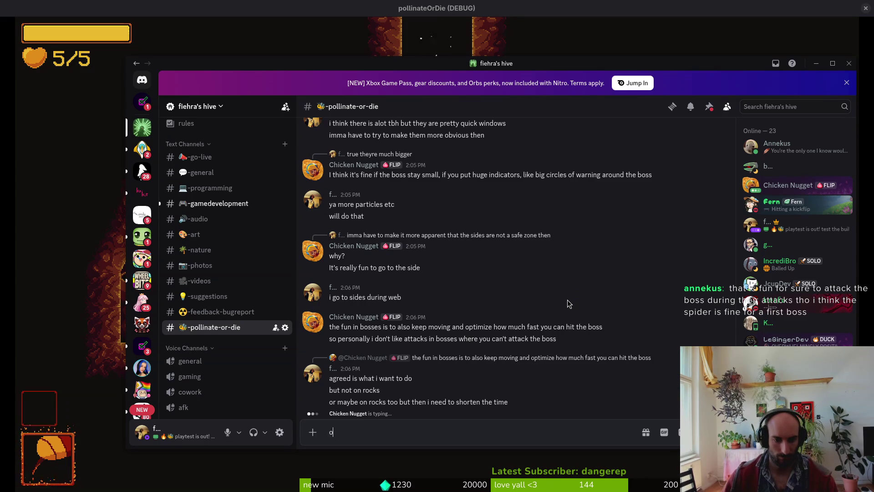
{"action": "type", "text": "therw"}
{"action": "key", "text": "BackSpace"}
{"action": "key", "text": "BackSpace"}
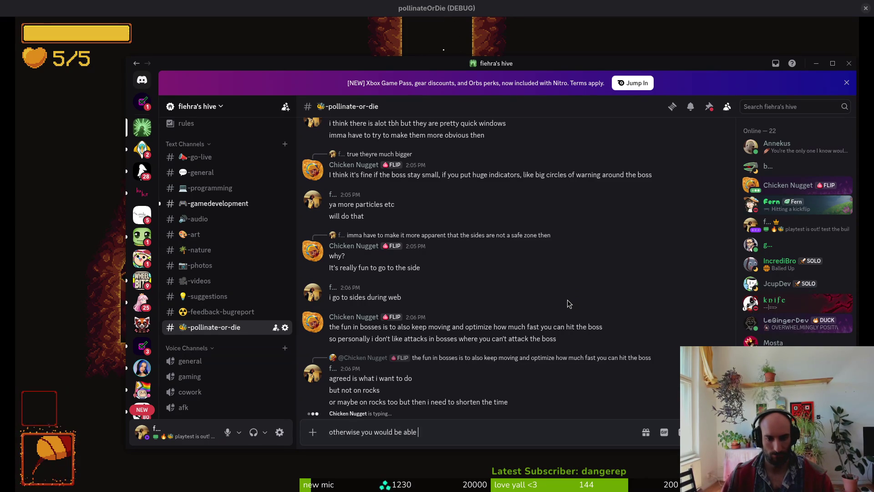
{"action": "key", "text": "Return"}
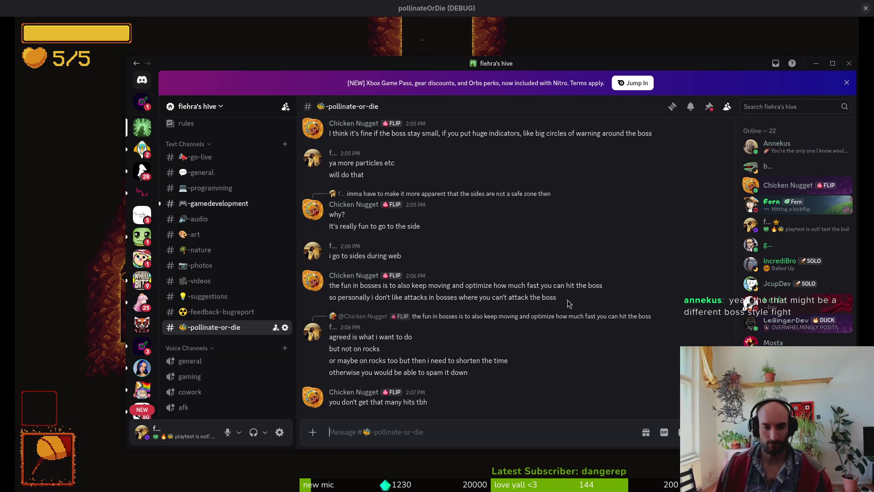
Send messages explaining that a rock falls every second and what players can do
{"action": "type", "text": "ye"}
{"action": "key", "text": "BackSpace"}
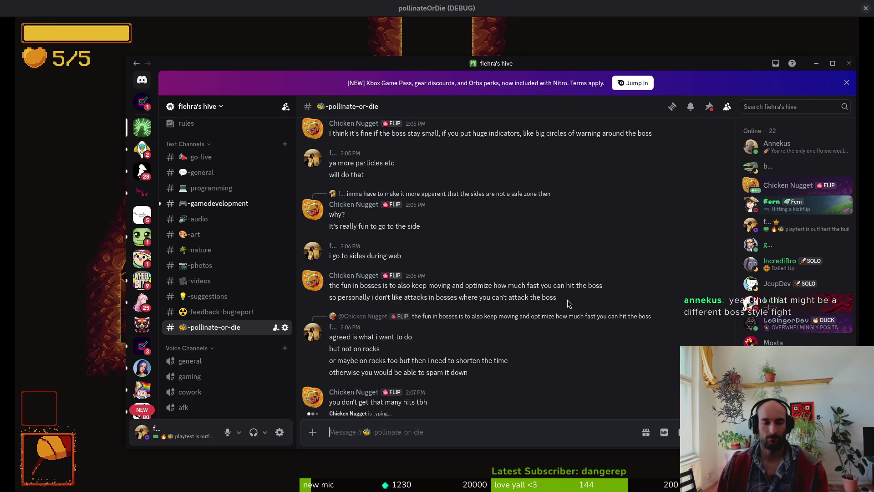
{"action": "type", "text": "ye cause every second a r"}
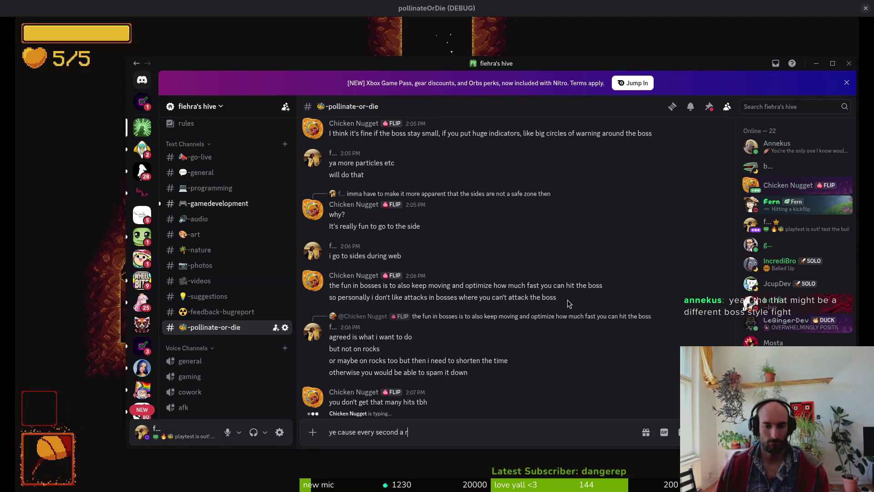
{"action": "type", "text": "lls"}
{"action": "key", "text": "Return"}
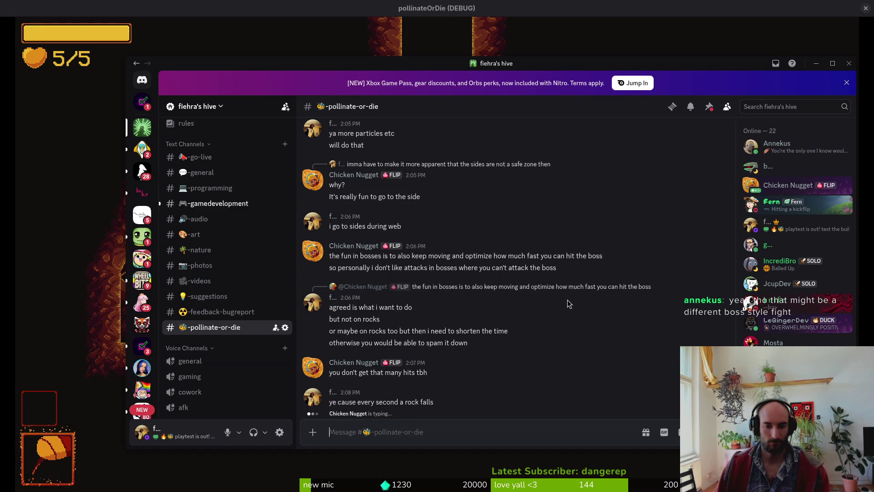
{"action": "type", "text": "or what i can"}
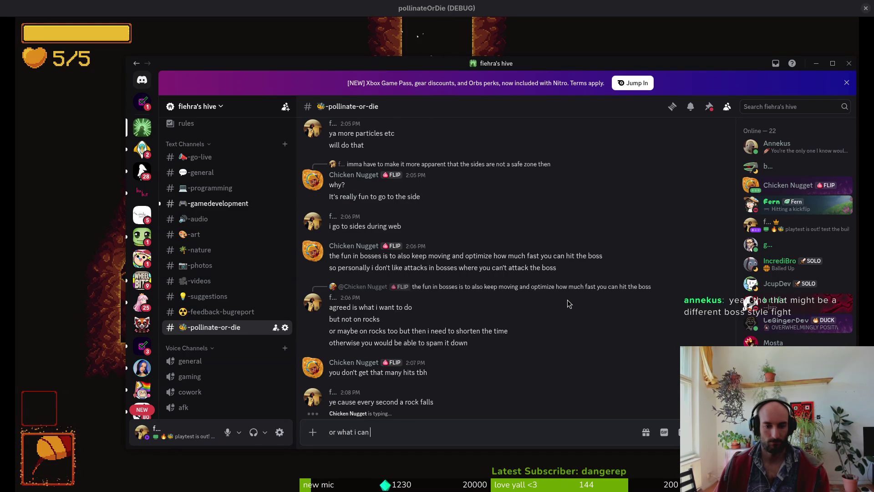
{"action": "type", "text": "do"}
{"action": "key", "text": "Return"}
Send messages saying the spider now sits lower, giving more time to attack it
{"action": "type", "text": "i position"}
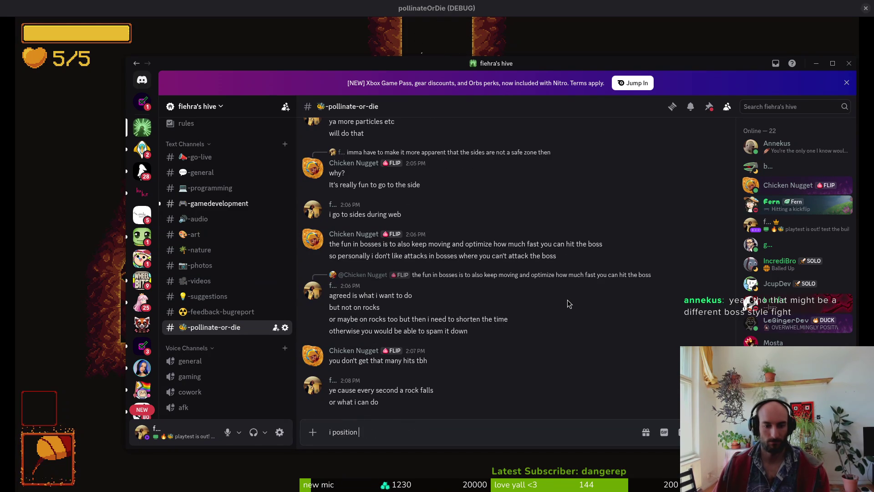
{"action": "key", "text": "BackSpace"}
{"action": "key", "text": "BackSpace"}
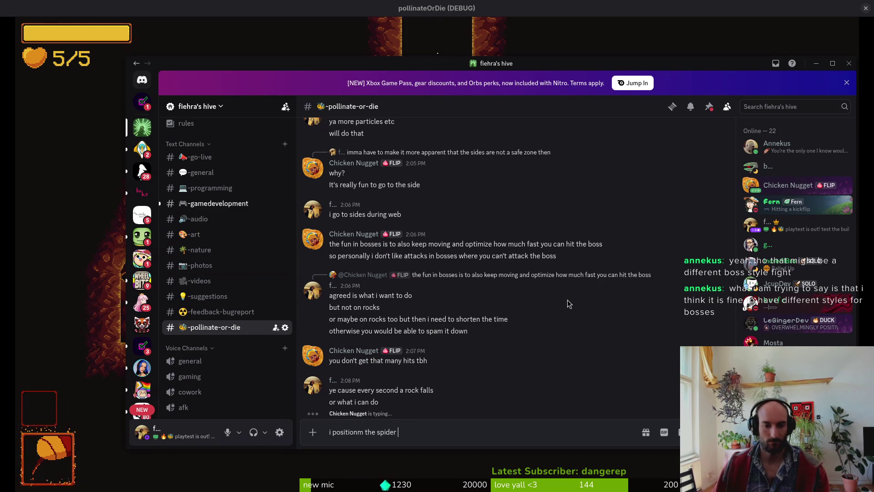
{"action": "type", "text": "lower"}
{"action": "key", "text": "Return"}
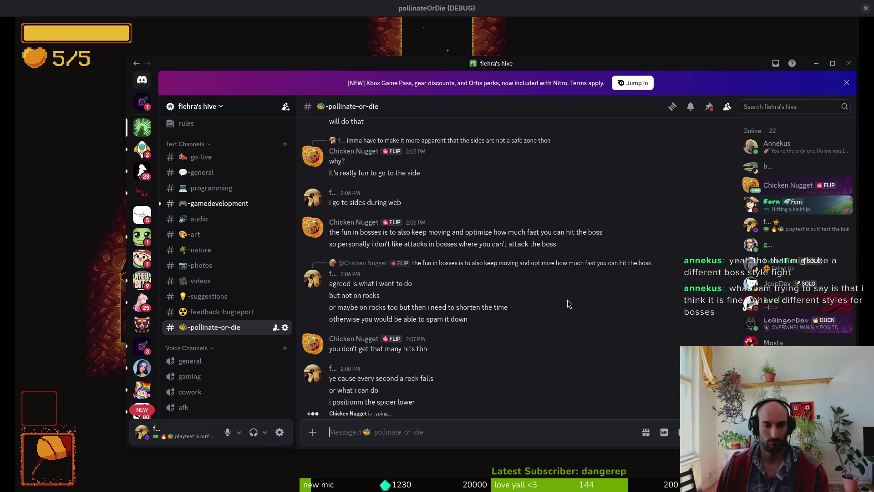
{"action": "type", "text": "omg i just put"}
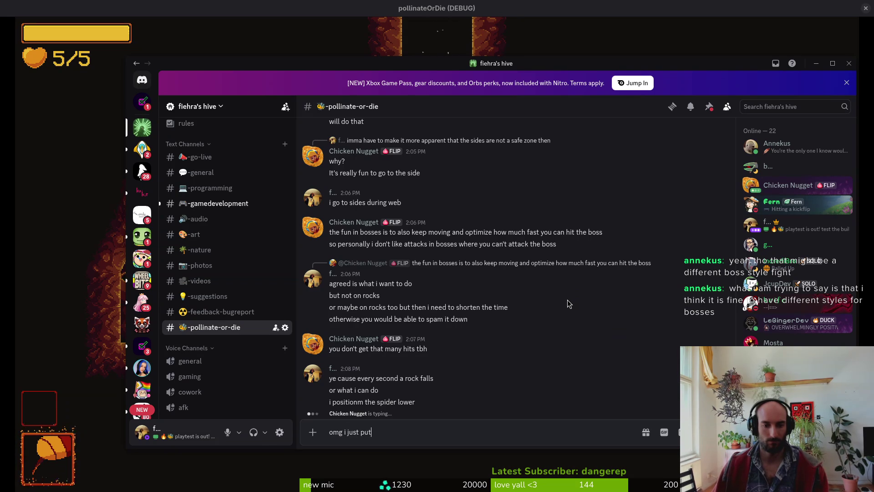
{"action": "type", "text": "wer"}
{"action": "key", "text": "Return"}
{"action": "type", "text": "so you have way more time to"}
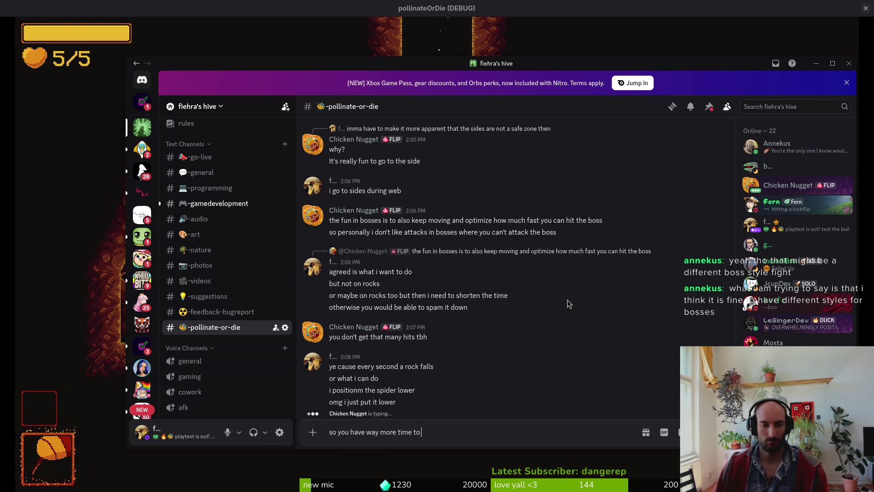
{"action": "type", "text": " attack it"}
{"action": "key", "text": "Return"}
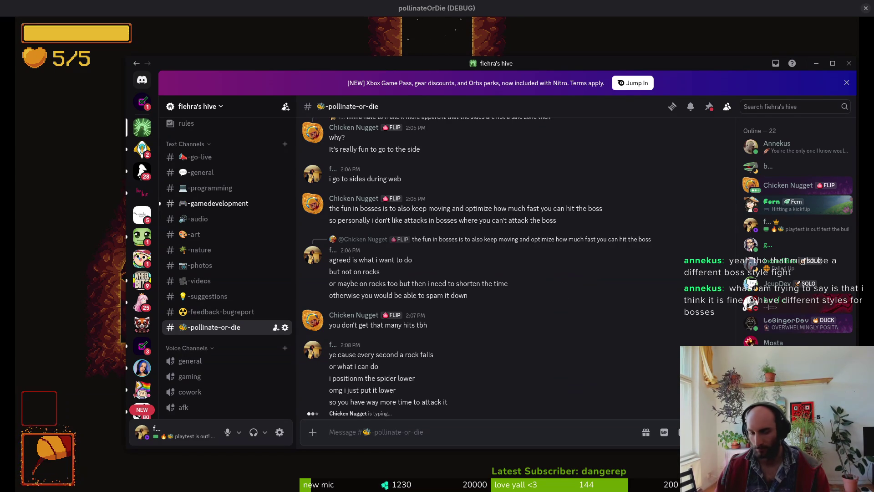
Load the spider boss from the debug level list, play until a rock kills the bee, then rebirth
{"action": "key", "text": "alt+Tab"}
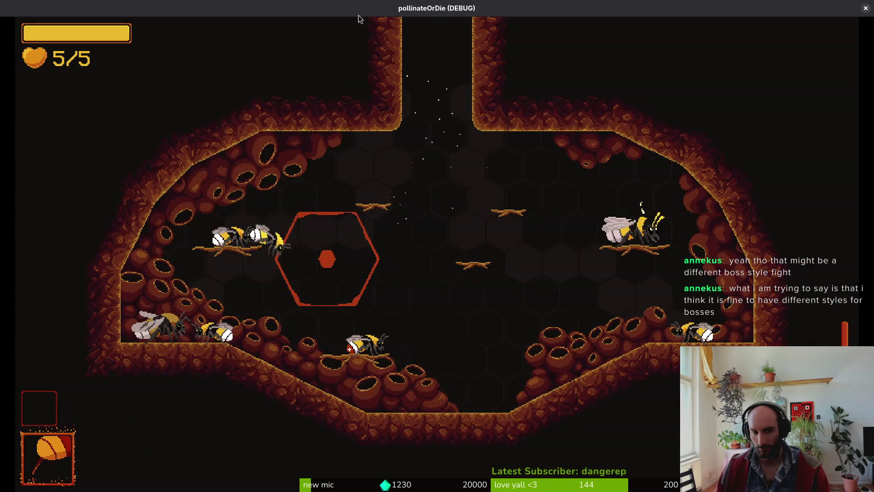
{"action": "key", "text": "alt+Tab"}
{"action": "key", "text": "alt+Tab"}
{"action": "key", "text": "Escape"}
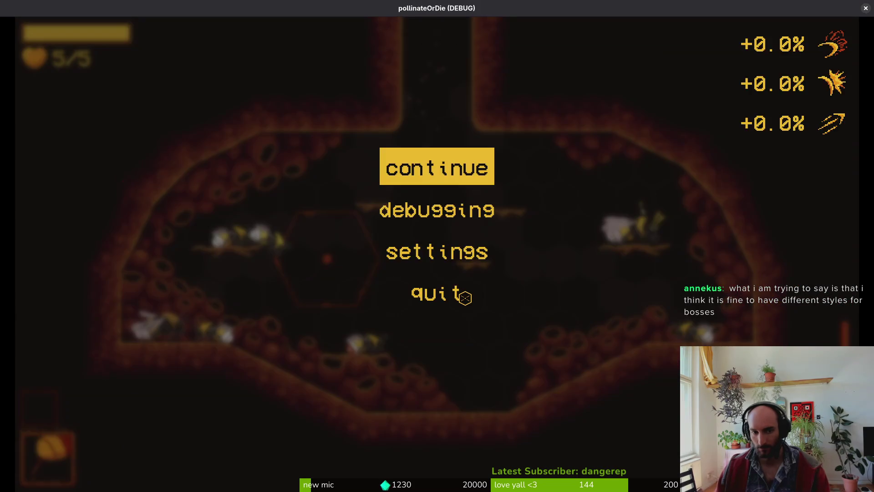
{"action": "key", "text": "Escape"}
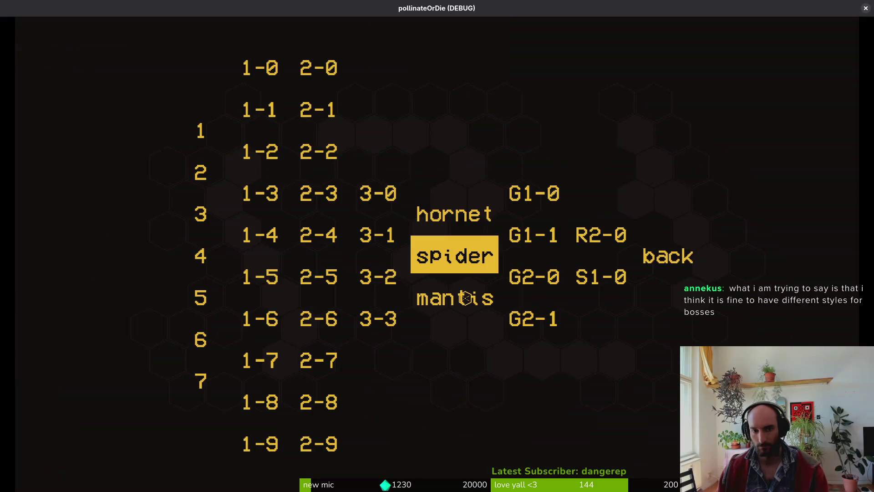
{"action": "key", "text": "Up"}
{"action": "key", "text": "Down"}
{"action": "key", "text": "Return"}
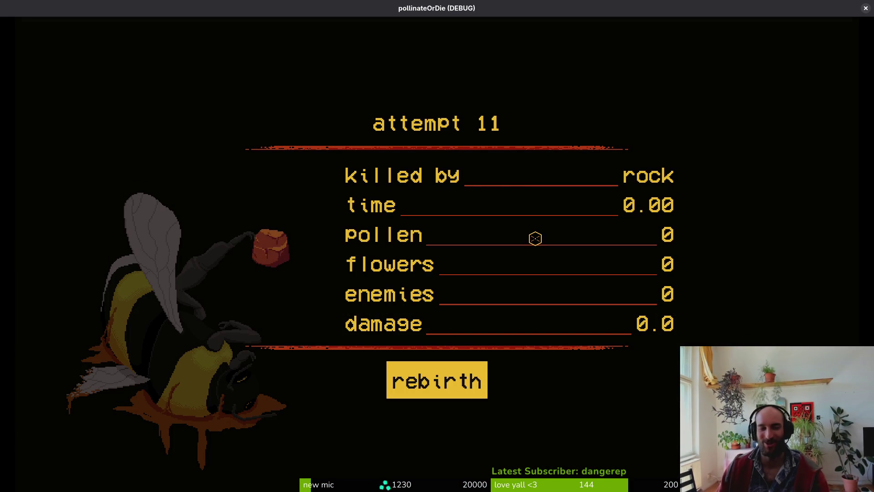
{"action": "key", "text": "space"}
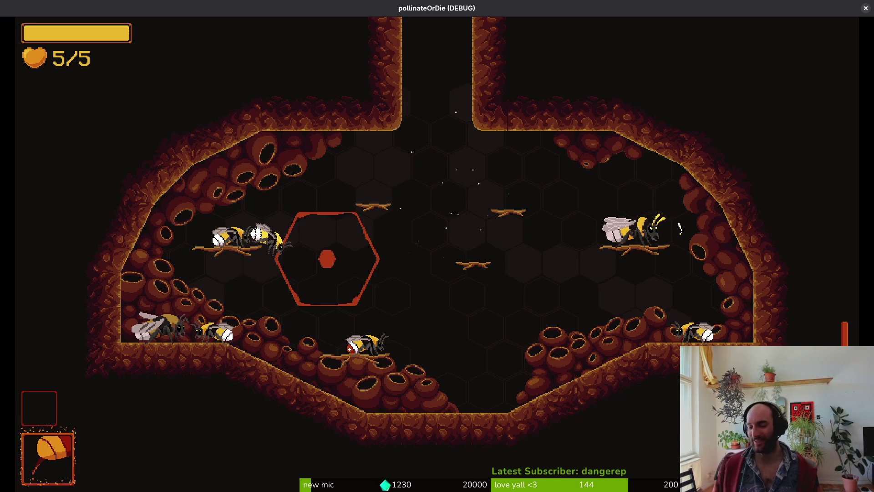
Note in Discord that people would sit on the boss during rocks, promise a change, then return to Godot
{"action": "key", "text": "alt+Tab"}
{"action": "type", "text": "le would"}
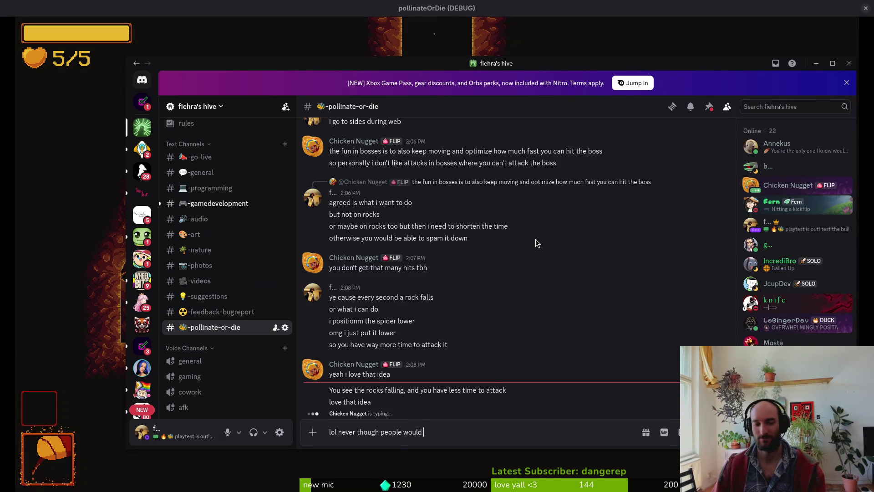
{"action": "type", "text": " sit on boss"}
{"action": "key", "text": "Return"}
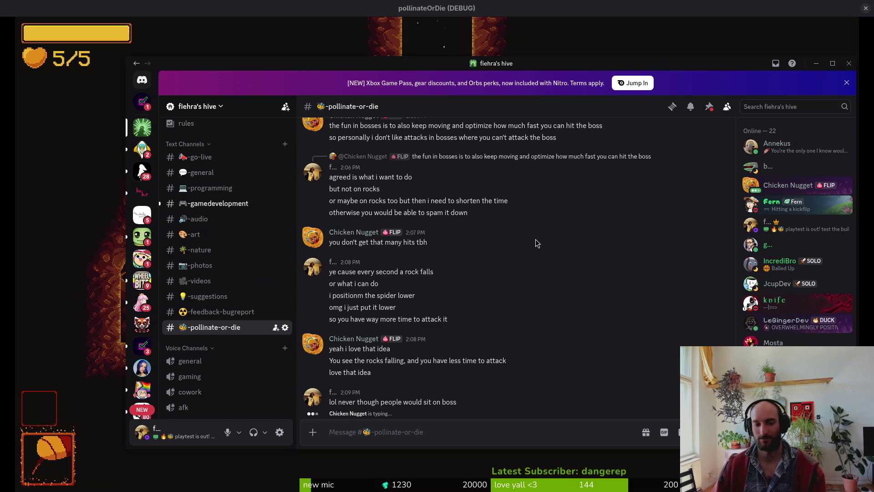
{"action": "type", "text": "ouring rocks"}
{"action": "key", "text": "Return"}
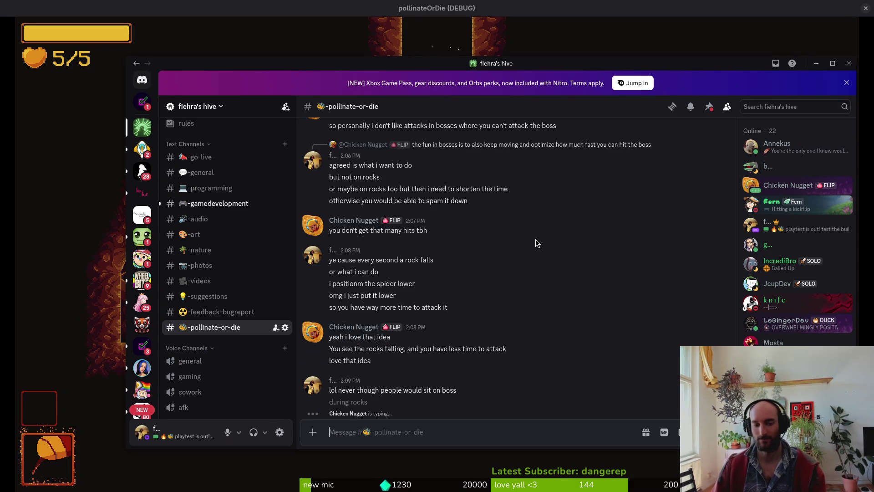
{"action": "type", "text": "let me change"}
{"action": "key", "text": "Return"}
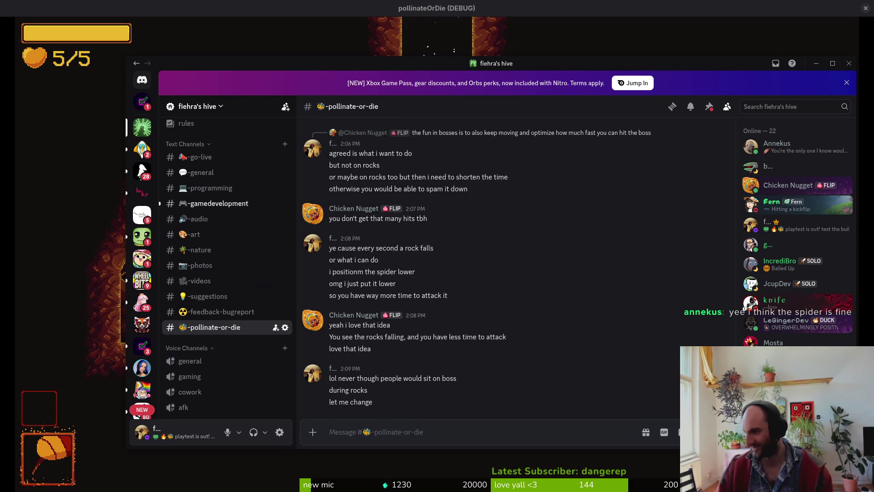
{"action": "key", "text": "alt+Tab"}
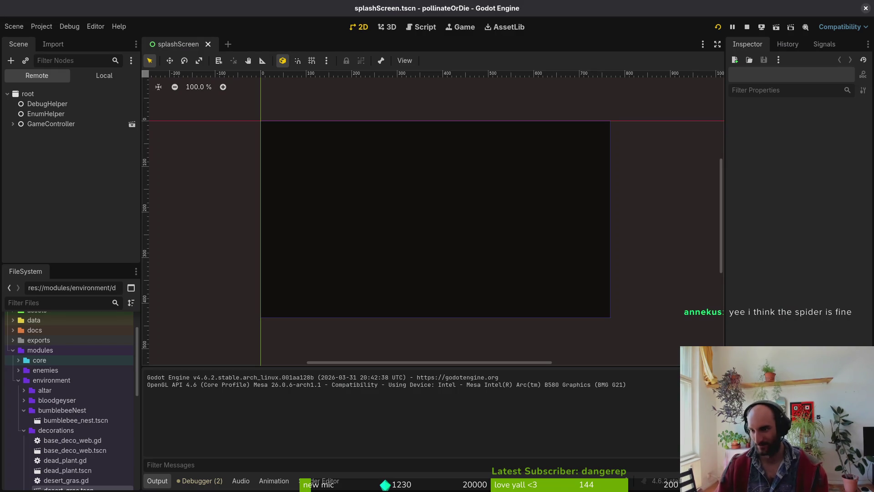
Open the arena_spider scene and lower the left entry marker to y 312
{"action": "key", "text": "ctrl+shift+o"}
{"action": "type", "text": "arena_spi"}
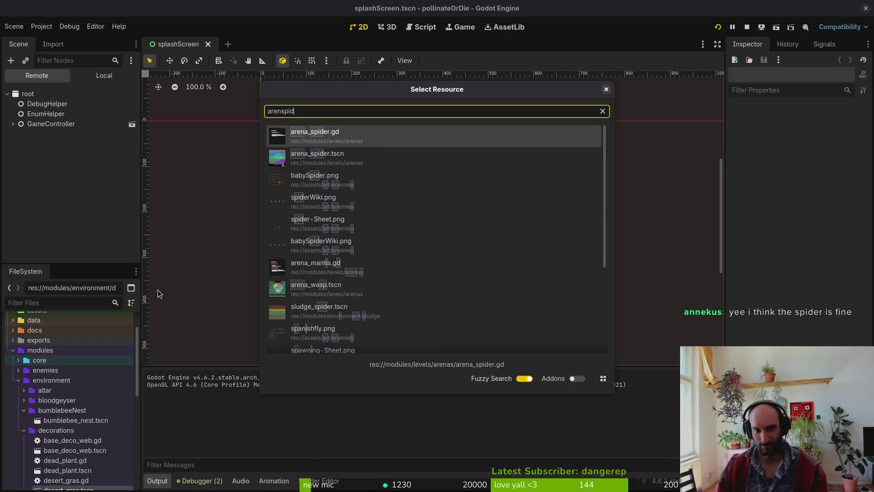
{"action": "key", "text": "Return"}
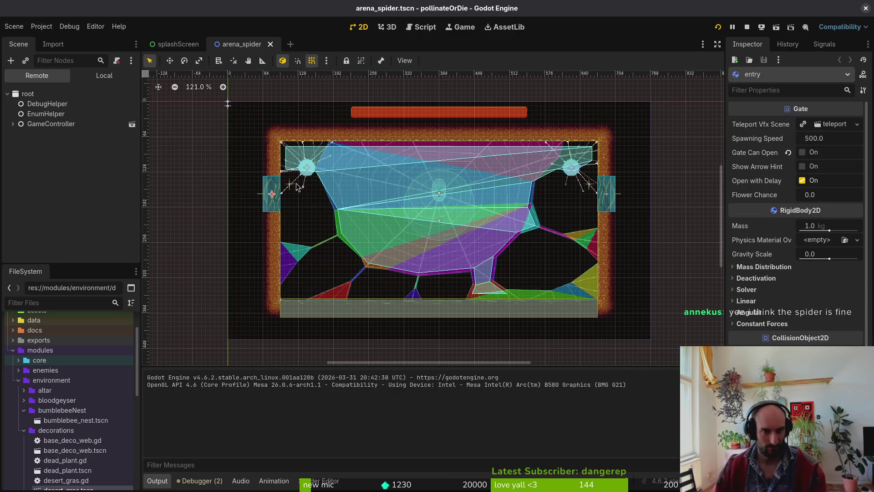
{"action": "left_click", "coordinate": [293, 188]}
{"action": "scroll", "coordinate": [292, 187], "scroll_direction": "up", "scroll_amount": 2}
{"action": "mouse_move", "coordinate": [293, 188]}
{"action": "left_mouse_down"}
{"action": "mouse_move", "coordinate": [335, 133]}
{"action": "mouse_move", "coordinate": [351, 261]}
{"action": "mouse_move", "coordinate": [329, 261]}
{"action": "left_mouse_up"}
{"action": "scroll", "coordinate": [350, 260], "scroll_direction": "up", "scroll_amount": 1}
{"action": "scroll", "coordinate": [373, 270], "scroll_direction": "down", "scroll_amount": 2}
{"action": "key", "text": "ctrl+z"}
{"action": "scroll", "coordinate": [338, 146], "scroll_direction": "up", "scroll_amount": 6}
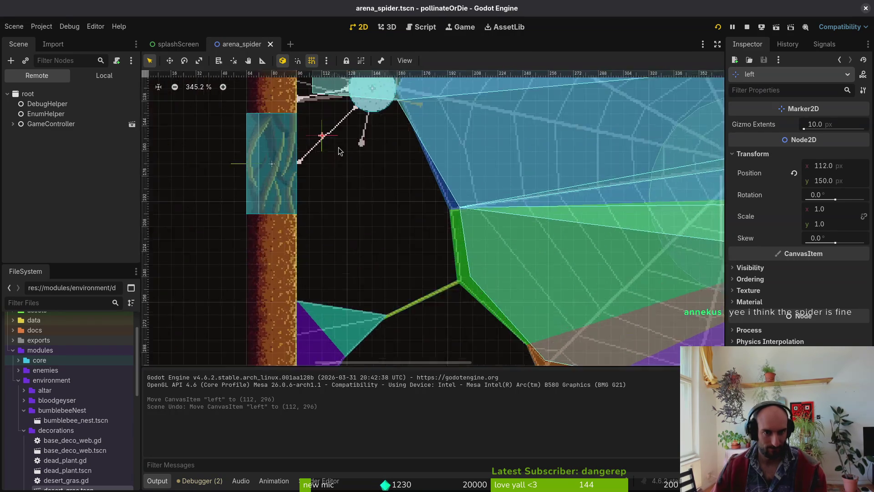
{"action": "scroll", "coordinate": [324, 171], "scroll_direction": "down", "scroll_amount": 10}
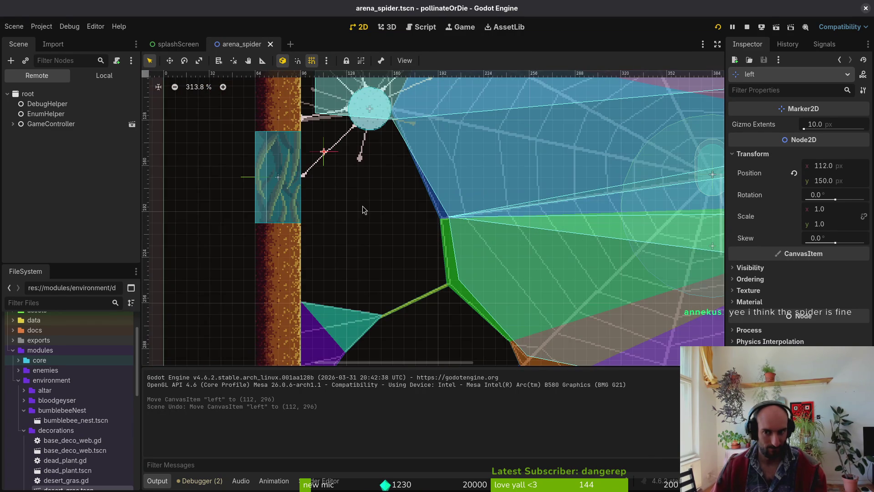
{"action": "scroll", "coordinate": [366, 151], "scroll_direction": "up", "scroll_amount": 5}
{"action": "scroll", "coordinate": [367, 152], "scroll_direction": "down", "scroll_amount": 2}
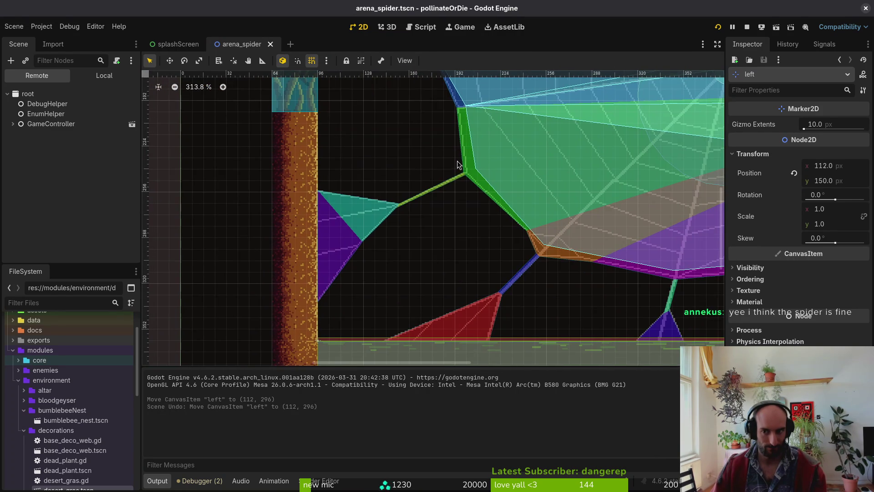
{"action": "scroll", "coordinate": [458, 165], "scroll_direction": "down", "scroll_amount": 2}
{"action": "mouse_move", "coordinate": [365, 100]}
{"action": "left_mouse_down"}
{"action": "mouse_move", "coordinate": [364, 283]}
{"action": "mouse_move", "coordinate": [363, 270]}
{"action": "left_mouse_up"}
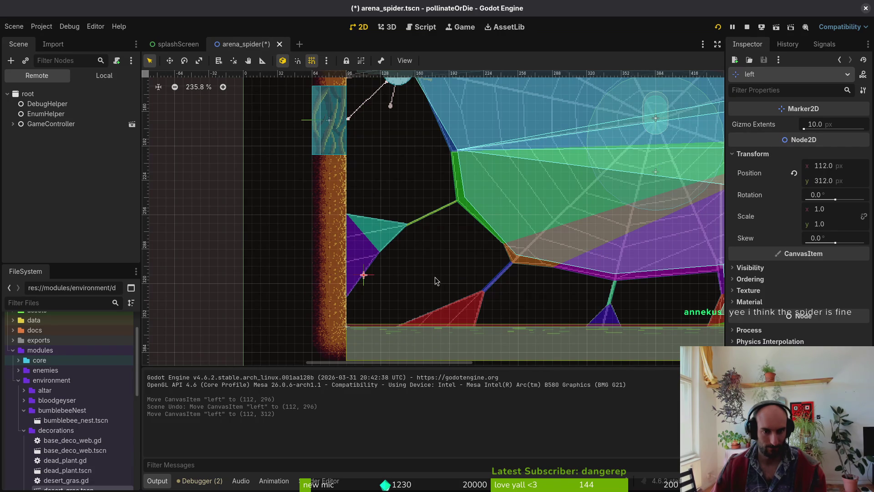
Lower the right entry marker to y 312 as well and save the scene
{"action": "scroll", "coordinate": [435, 277], "scroll_direction": "right", "scroll_amount": 6}
{"action": "scroll", "coordinate": [524, 243], "scroll_direction": "right", "scroll_amount": 6}
{"action": "scroll", "coordinate": [524, 243], "scroll_direction": "up", "scroll_amount": 3}
{"action": "left_click_drag", "start_coordinate": [487, 153], "coordinate": [489, 323]}
{"action": "left_click", "coordinate": [458, 282]}
{"action": "key", "text": "ctrl+s"}
Relaunch the game with the updated spider arena
{"action": "scroll", "coordinate": [478, 274], "scroll_direction": "down", "scroll_amount": 3}
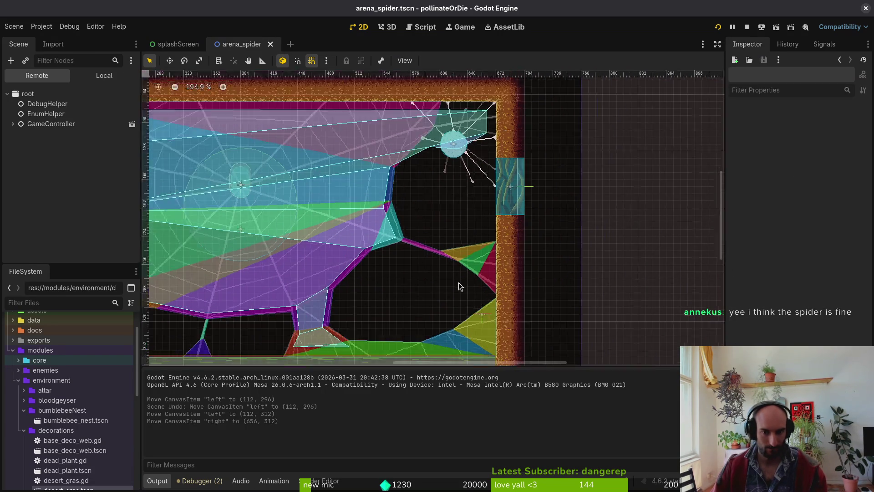
{"action": "left_click_drag", "start_coordinate": [498, 266], "coordinate": [517, 261]}
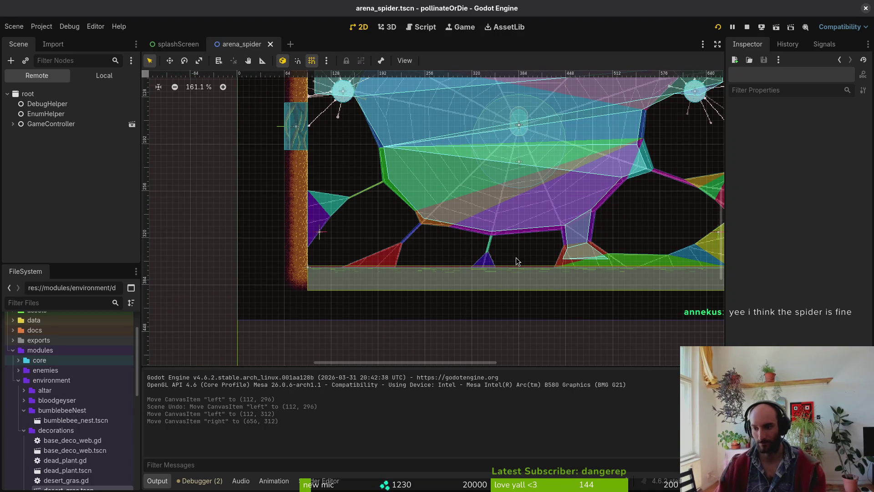
{"action": "left_click", "coordinate": [717, 27]}
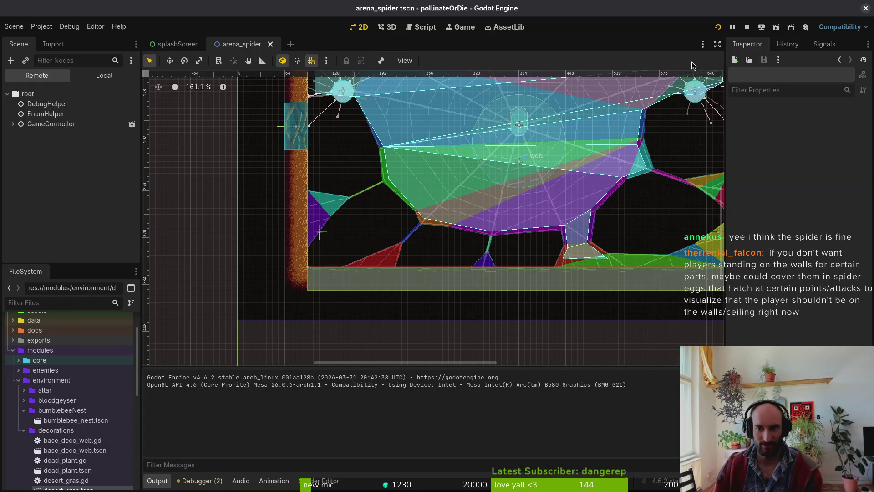
{"action": "left_click", "coordinate": [718, 27]}
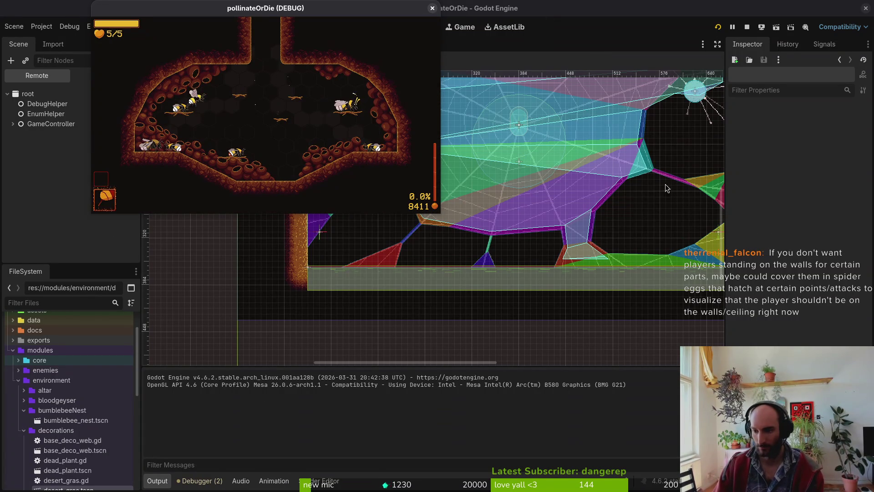
Maximize the game window and turn on the level selector in the debugging options
{"action": "left_click_drag", "start_coordinate": [379, 13], "coordinate": [544, 71]}
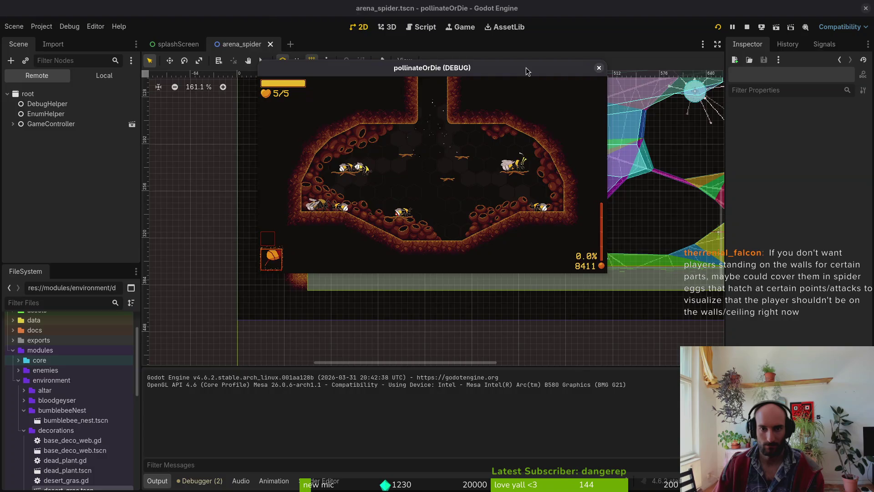
{"action": "double_click", "coordinate": [526, 67]}
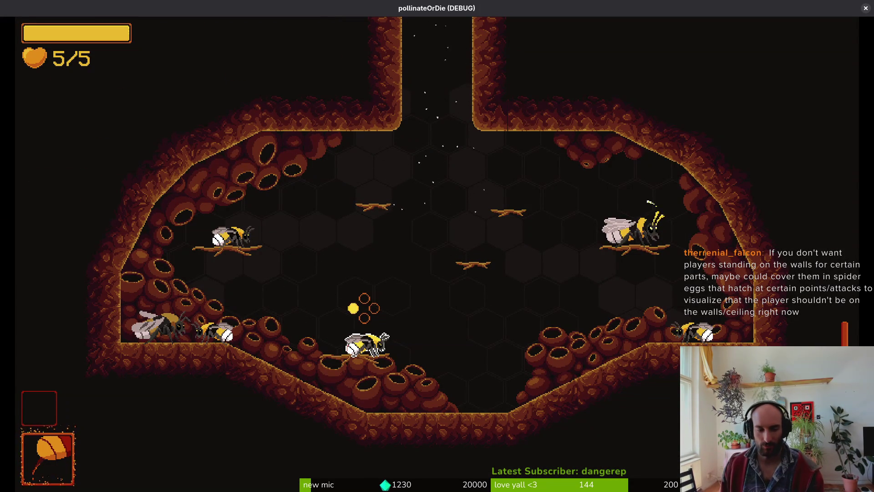
{"action": "key", "text": "Escape"}
{"action": "key", "text": "Return"}
{"action": "key", "text": "Down"}
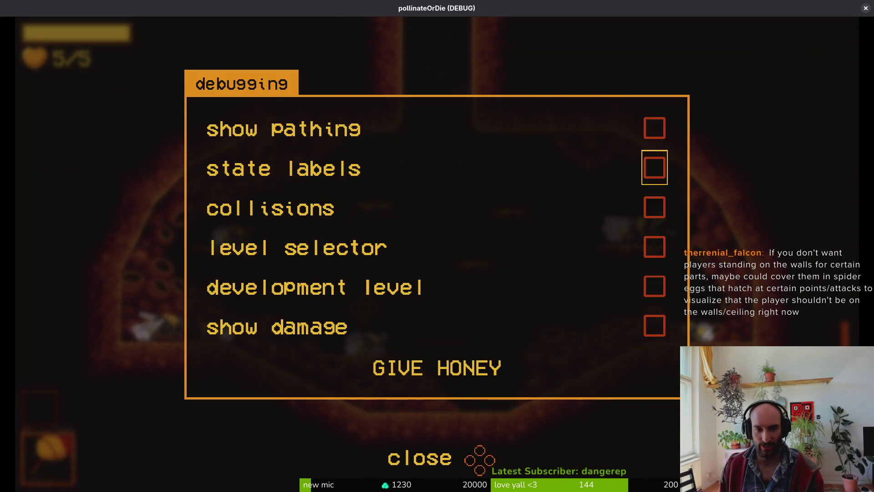
{"action": "key", "text": "Down"}
{"action": "key", "text": "Down"}
{"action": "key", "text": "Return"}
{"action": "key", "text": "Escape"}
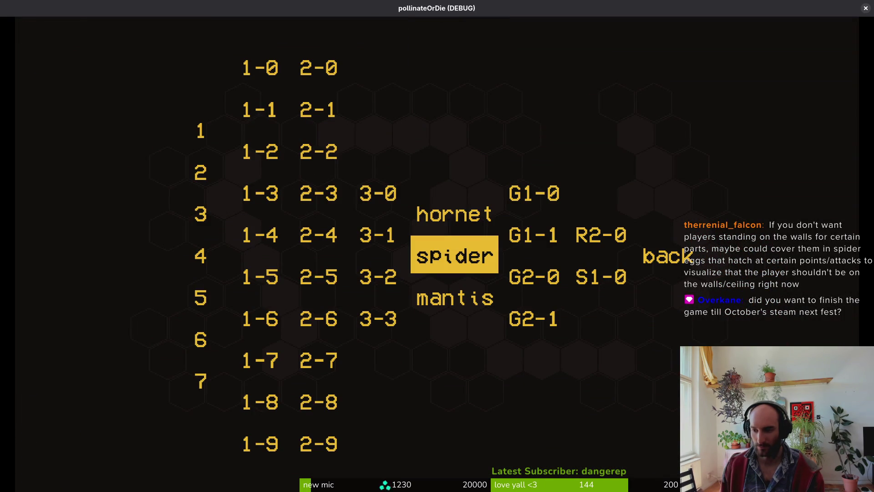
Choose the spider level, play the fight until dying to sludge, then stop the game with F8
{"action": "key", "text": "Up"}
{"action": "key", "text": "Down"}
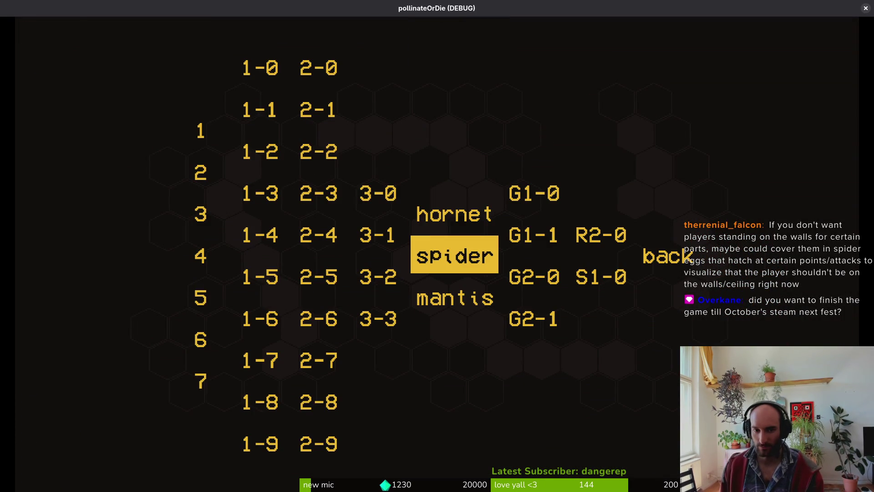
{"action": "key", "text": "Up"}
{"action": "key", "text": "Down"}
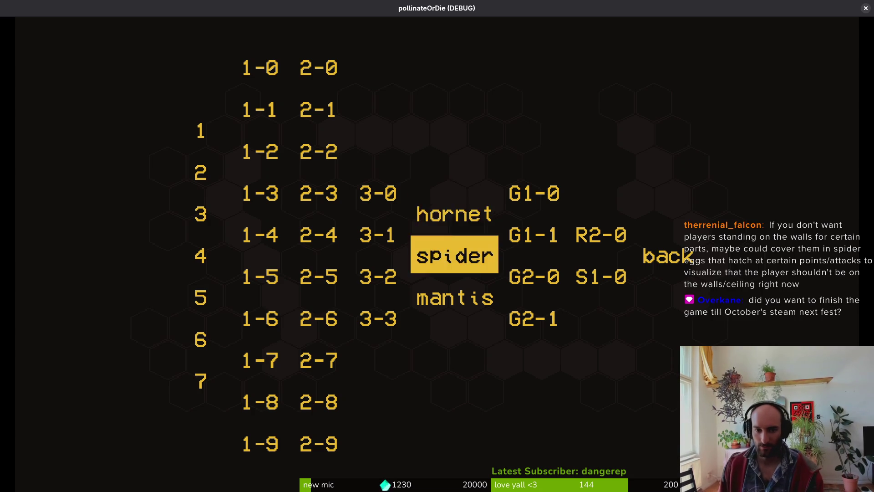
{"action": "key", "text": "Up"}
{"action": "key", "text": "Down"}
{"action": "key", "text": "Up"}
{"action": "key", "text": "Down"}
{"action": "key", "text": "Up"}
{"action": "key", "text": "Down"}
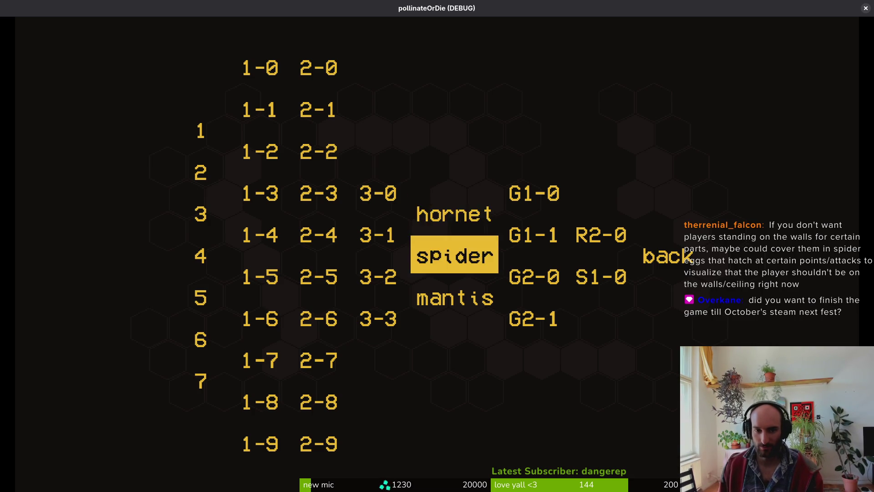
{"action": "key", "text": "Up"}
{"action": "key", "text": "Down"}
{"action": "key", "text": "Up"}
{"action": "key", "text": "Down"}
{"action": "key", "text": "Up"}
{"action": "key", "text": "Down"}
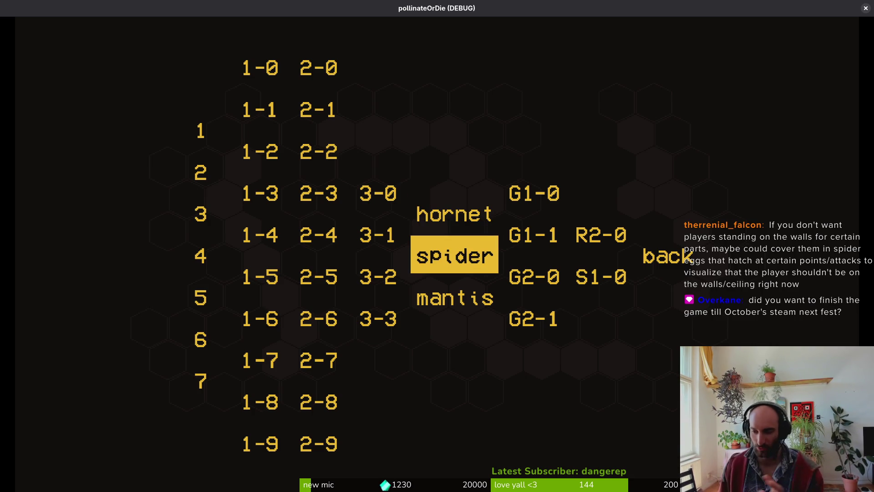
{"action": "key", "text": "Down"}
{"action": "key", "text": "Up"}
{"action": "key", "text": "Down"}
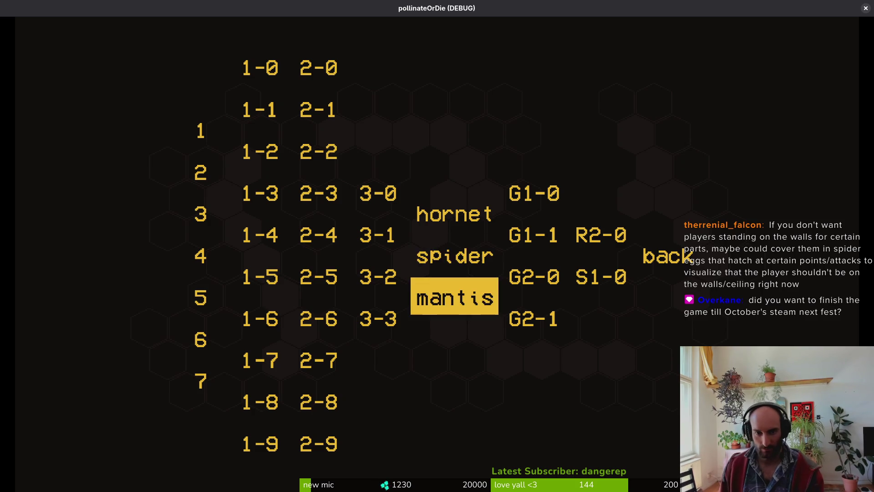
{"action": "key", "text": "Up"}
{"action": "key", "text": "Return"}
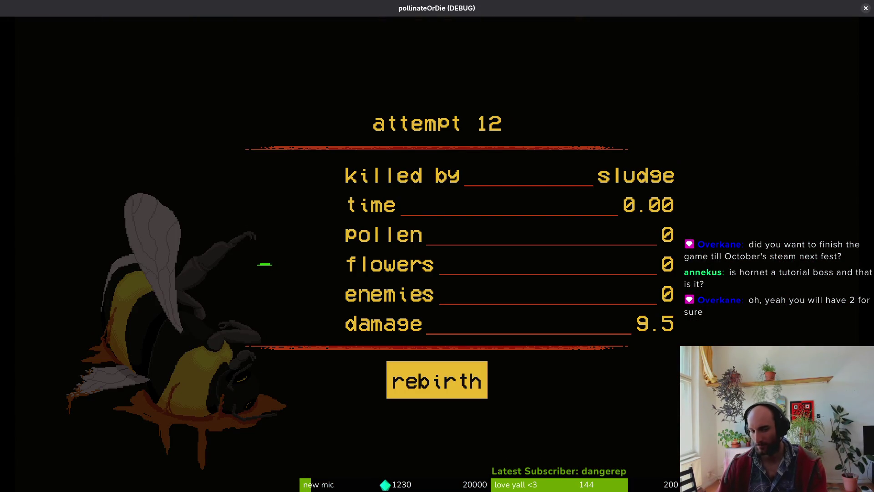
{"action": "key", "text": "F8"}
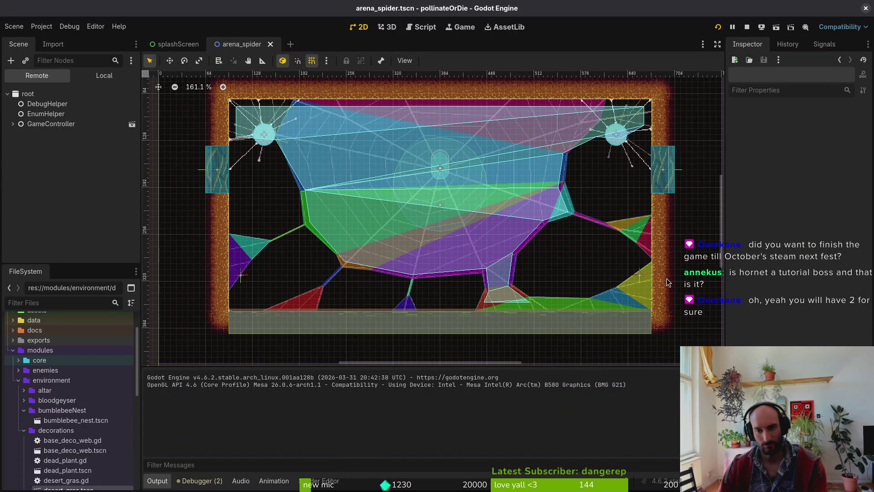
Raise the right and left entry markers to y 280 and restart the game
{"action": "scroll", "coordinate": [638, 275], "scroll_direction": "up", "scroll_amount": 2}
{"action": "mouse_move", "coordinate": [637, 275]}
{"action": "left_mouse_down"}
{"action": "mouse_move", "coordinate": [634, 232]}
{"action": "mouse_move", "coordinate": [638, 246]}
{"action": "left_mouse_up"}
{"action": "scroll", "coordinate": [630, 266], "scroll_direction": "left", "scroll_amount": 5}
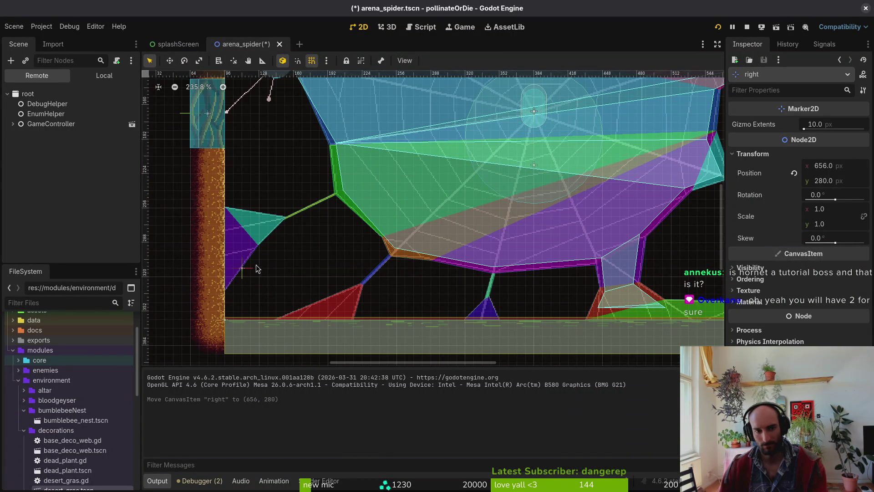
{"action": "left_click_drag", "start_coordinate": [243, 268], "coordinate": [243, 234]}
{"action": "left_click", "coordinate": [717, 27]}
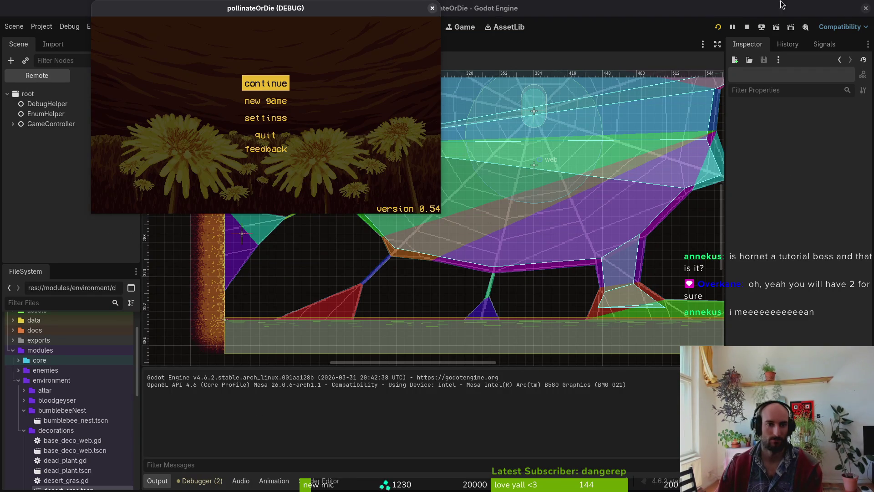
Maximize the game window, continue the saved game, and fly the bee around the hive
{"action": "double_click", "coordinate": [295, 7]}
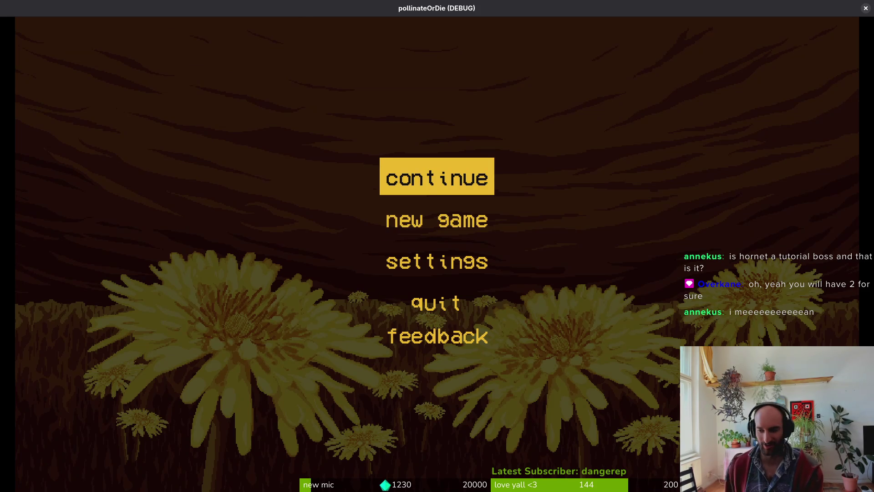
{"action": "key", "text": "Return"}
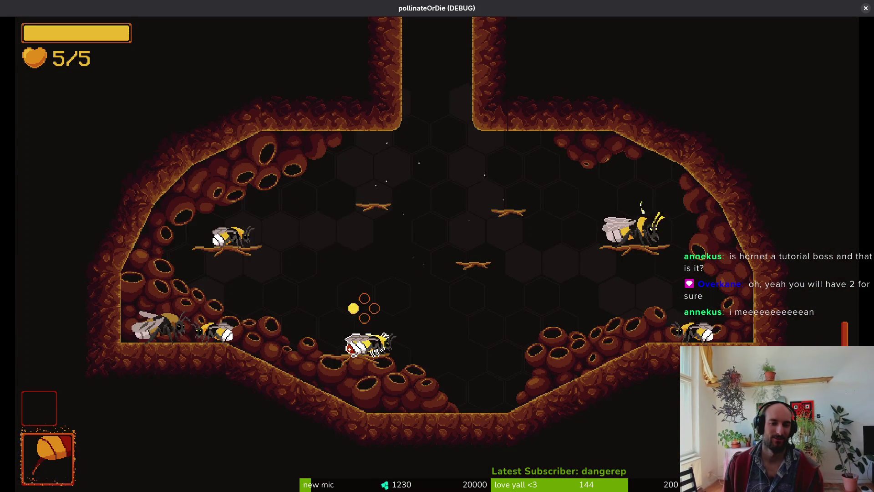
{"action": "key", "text": "e"}
{"action": "key", "text": "Escape"}
{"action": "key", "text": "d"}
{"action": "key", "text": "shift"}
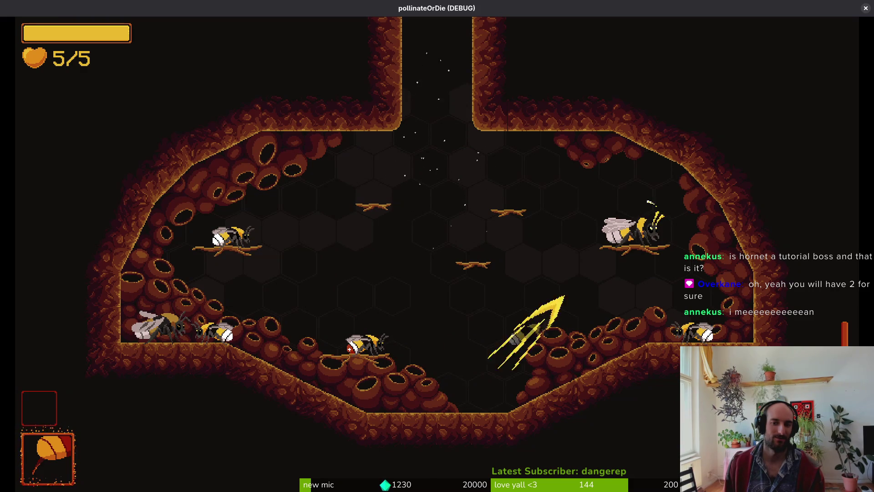
{"action": "key", "text": "a"}
{"action": "key", "text": "d"}
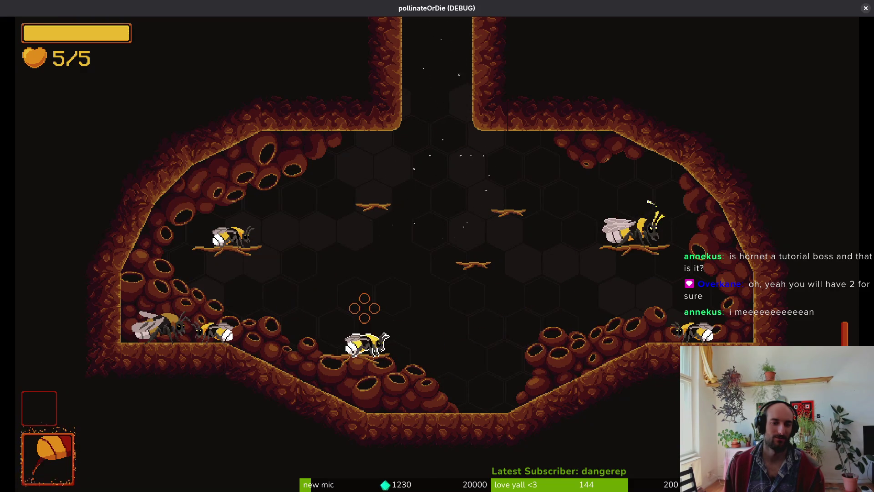
Turn on the level selector in the debug options and enter the spider level
{"action": "key", "text": "Escape"}
{"action": "key", "text": "Down"}
{"action": "key", "text": "Return"}
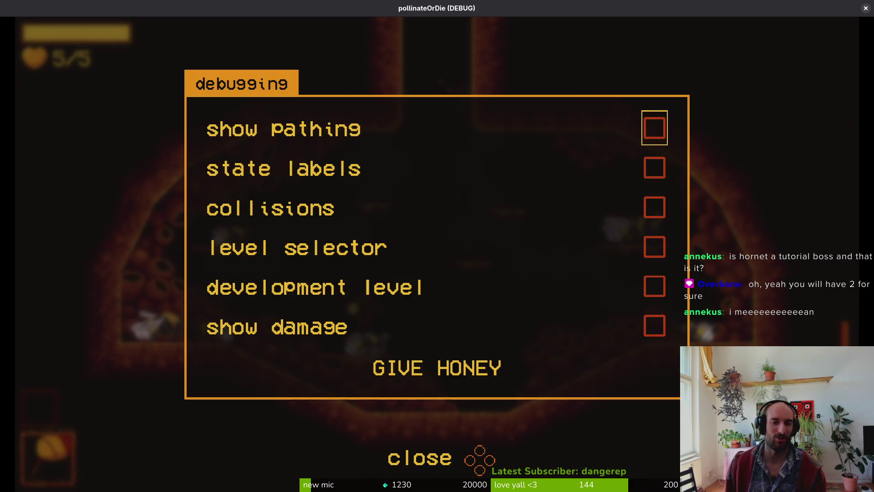
{"action": "key", "text": "Down"}
{"action": "key", "text": "Down"}
{"action": "key", "text": "Down"}
{"action": "key", "text": "Return"}
{"action": "key", "text": "space"}
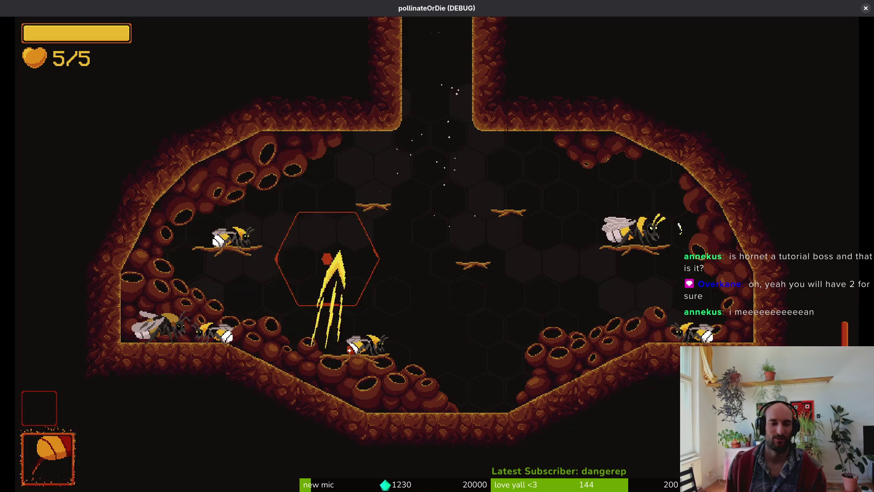
{"action": "key", "text": "Left"}
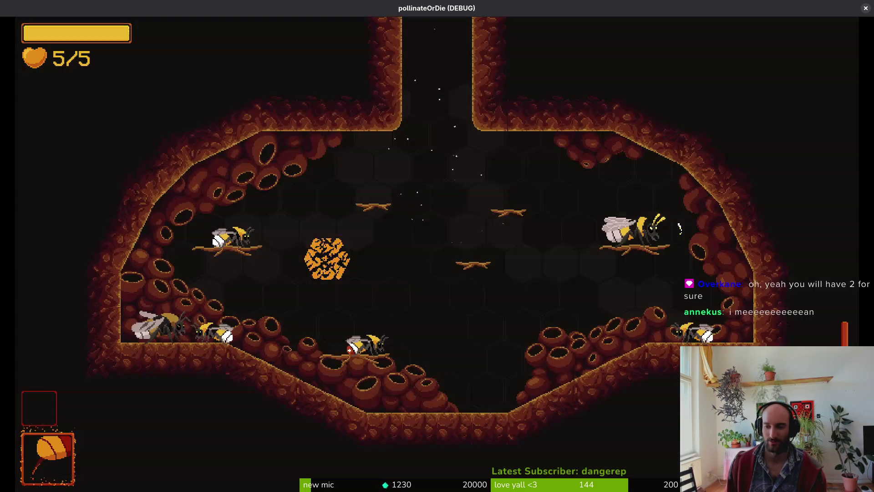
{"action": "key", "text": "Return"}
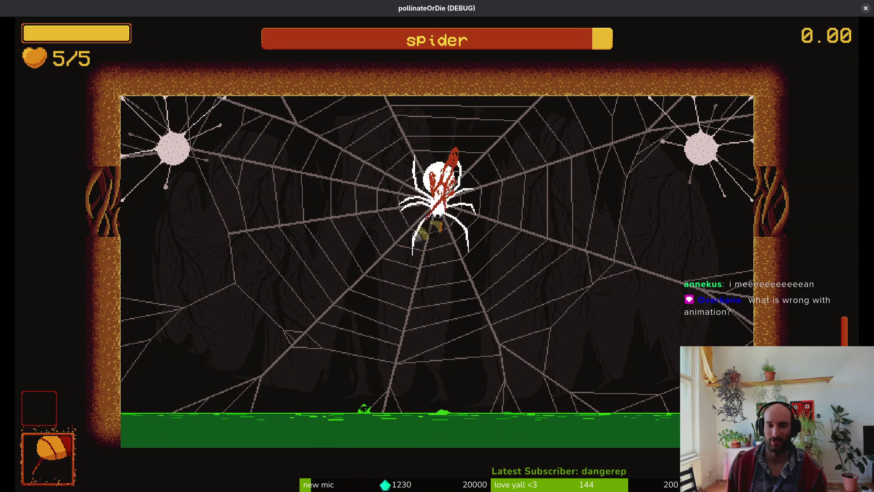
Dash into the spider and slash at it while dodging falling rocks around the web
{"action": "key", "text": "space"}
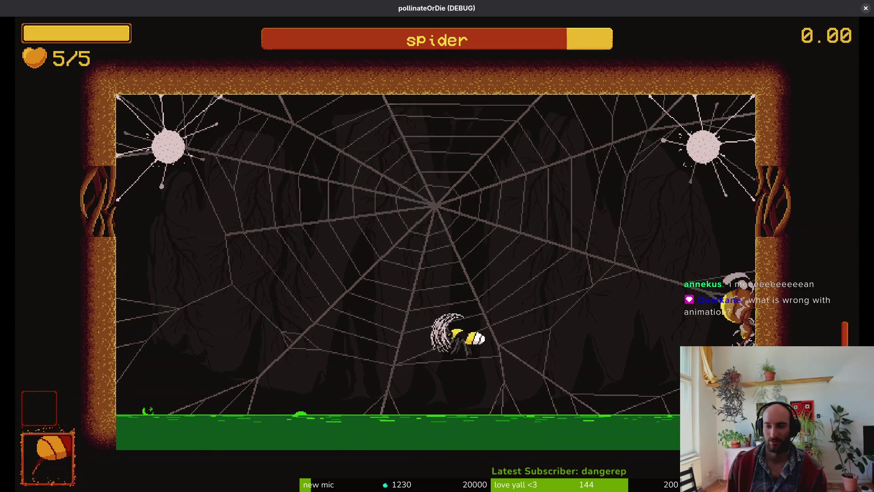
{"action": "key", "text": "Left"}
{"action": "key", "text": "Right"}
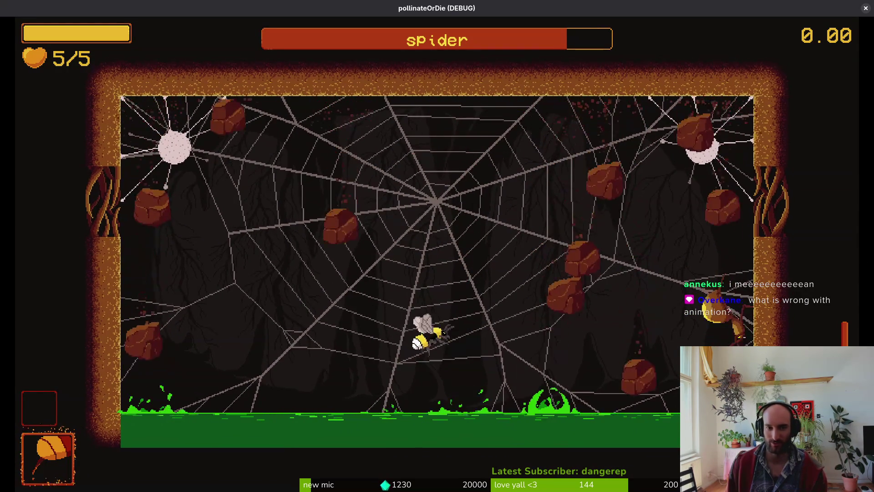
{"action": "key", "text": "Left"}
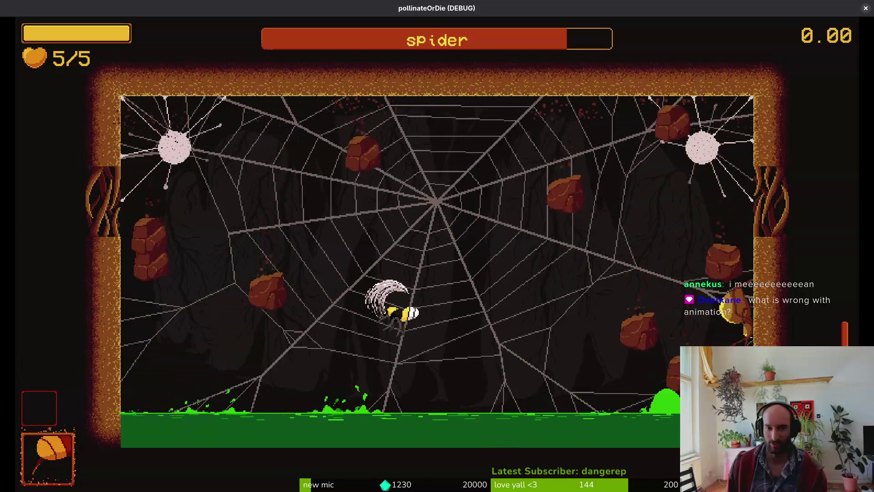
{"action": "key", "text": "Left"}
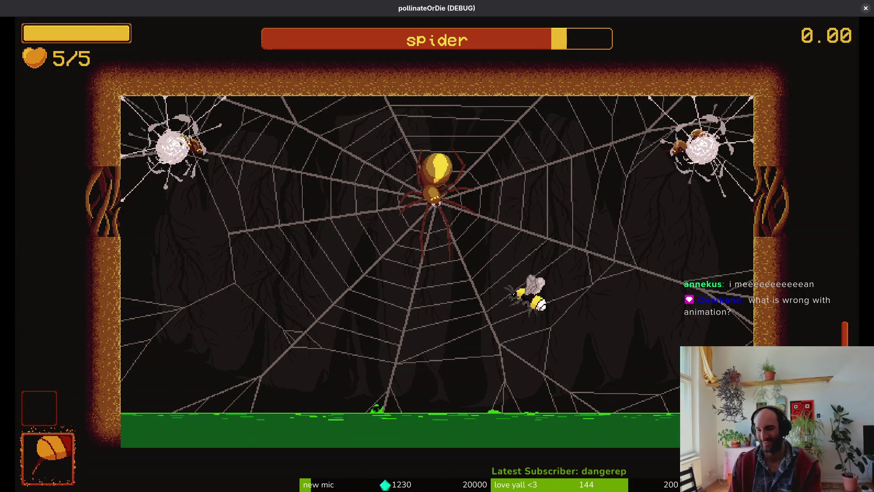
{"action": "key", "text": "Left"}
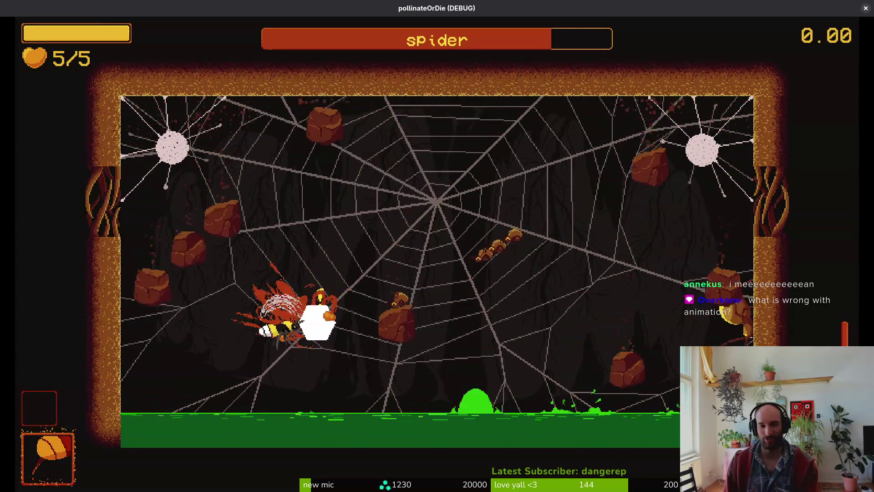
{"action": "key", "text": "space"}
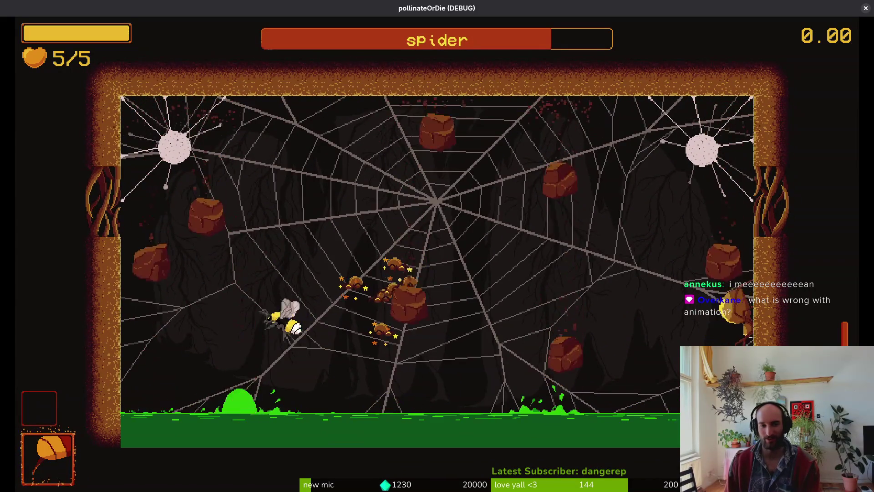
{"action": "key", "text": "space"}
Keep striking and evading the spider until the sludge death, then close the game for Discord
{"action": "key", "text": "Right"}
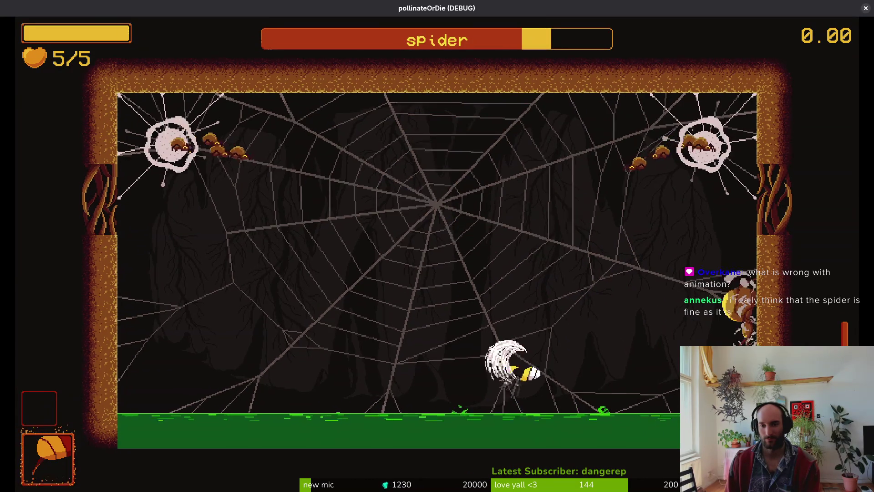
{"action": "key", "text": "Left"}
{"action": "key", "text": "Right"}
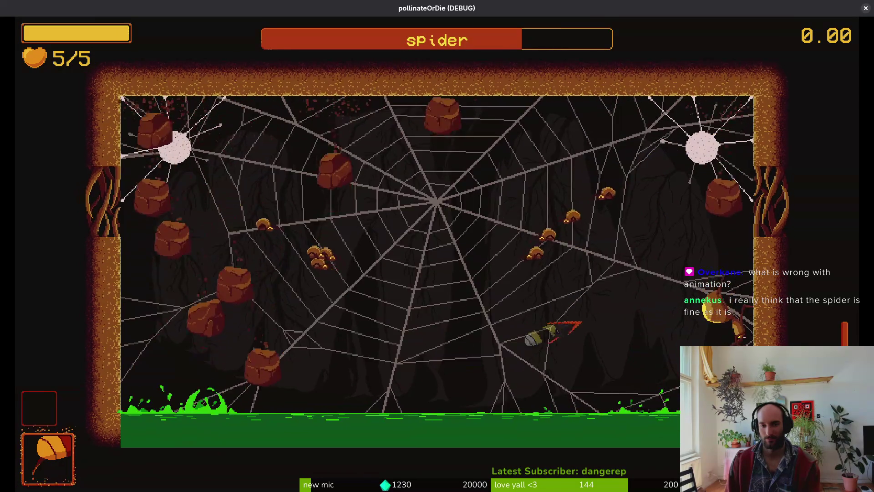
{"action": "key", "text": "Right"}
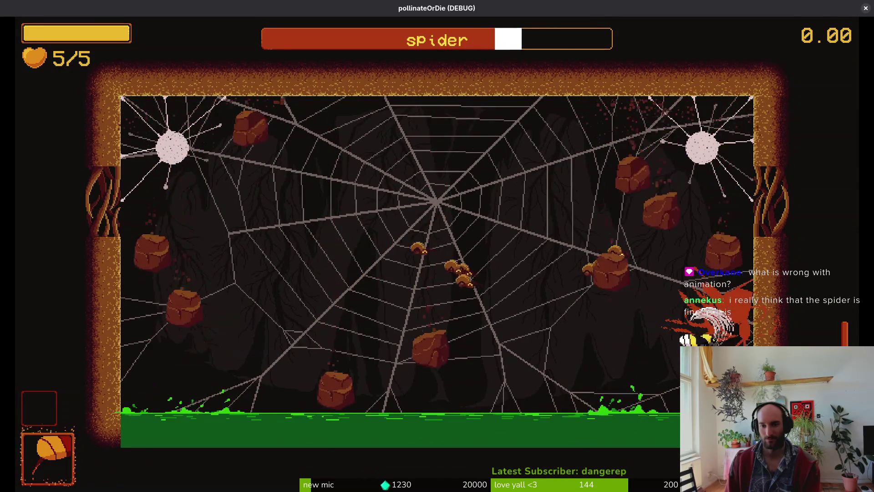
{"action": "key", "text": "Up"}
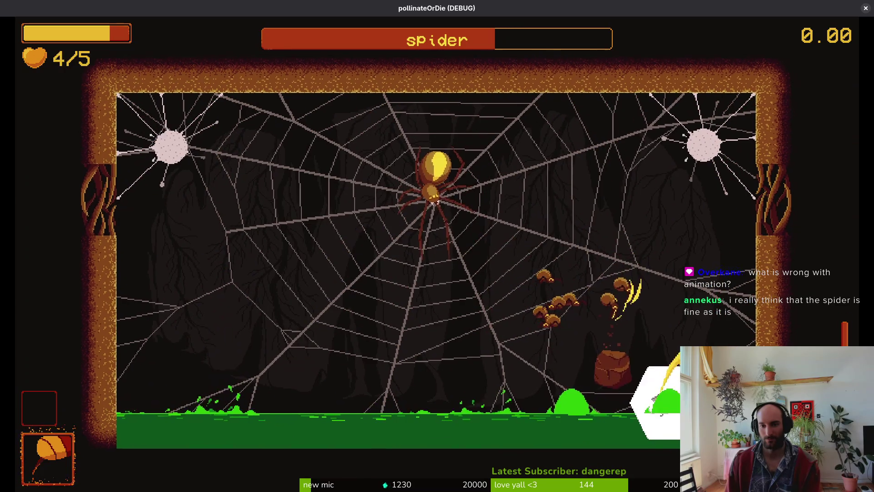
{"action": "key", "text": "Left"}
{"action": "key", "text": "Up"}
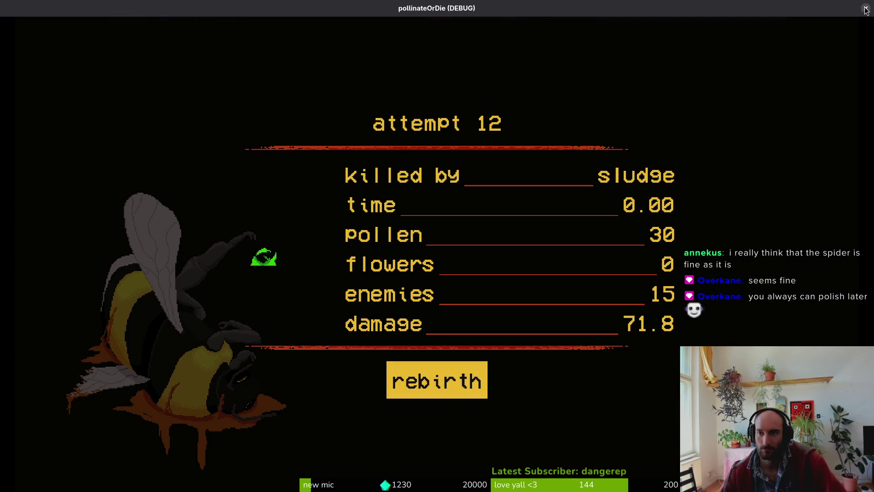
{"action": "key", "text": "F8"}
{"action": "key", "text": "alt+Tab"}
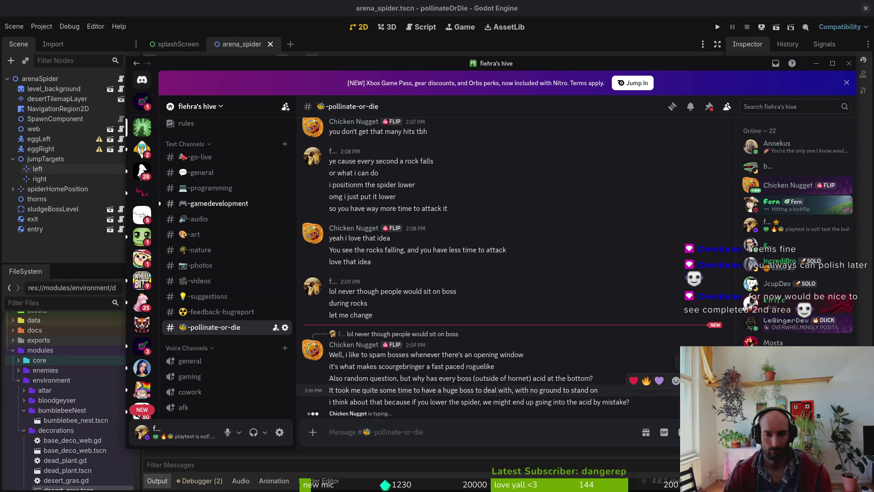
Reply to the no-ground message that you never stop flying and rarely touch walls or ground
{"action": "left_click", "coordinate": [691, 381]}
{"action": "type", "text": "tbh"}
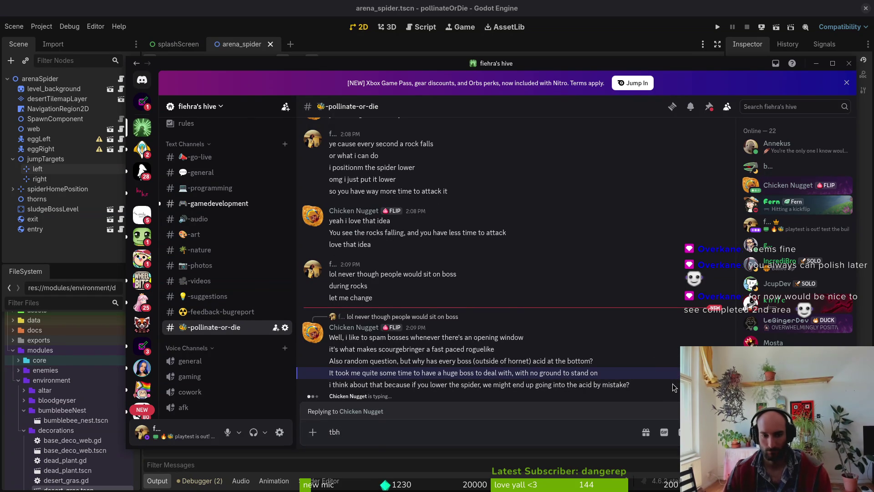
{"action": "key", "text": "BackSpace"}
{"action": "key", "text": "BackSpace"}
{"action": "key", "text": "BackSpace"}
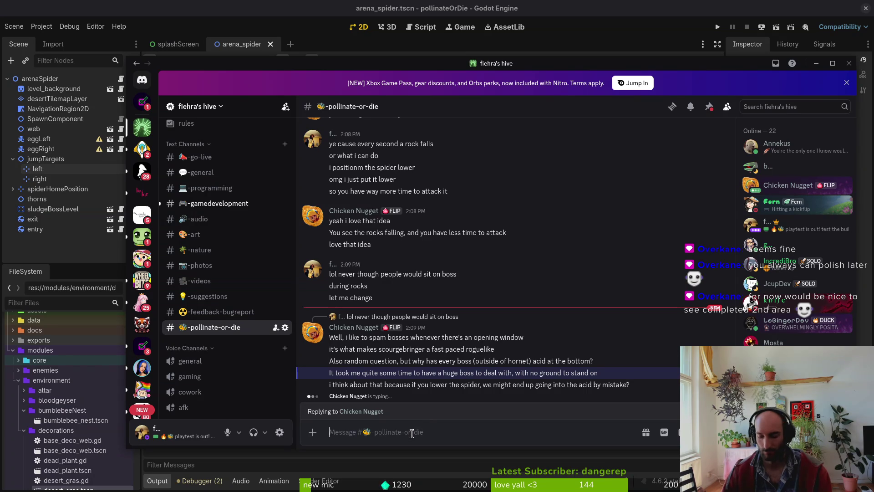
{"action": "type", "text": "tbh "}
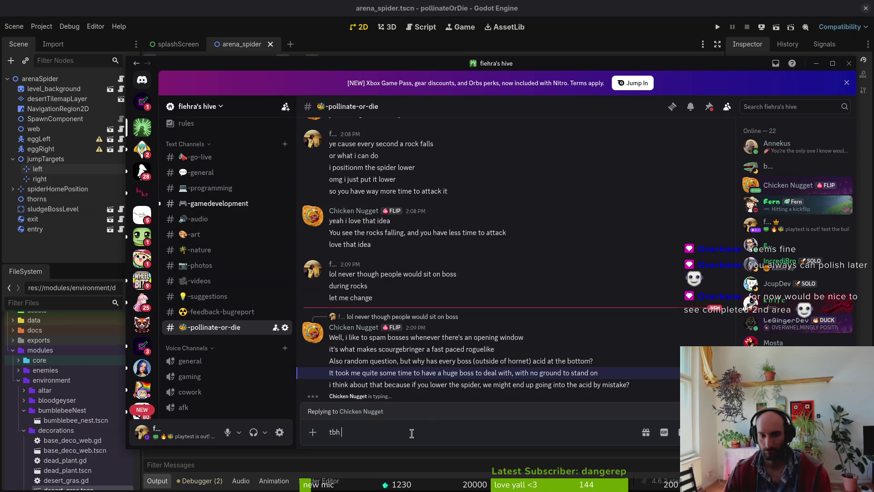
{"action": "type", "text": "i never stop flying"}
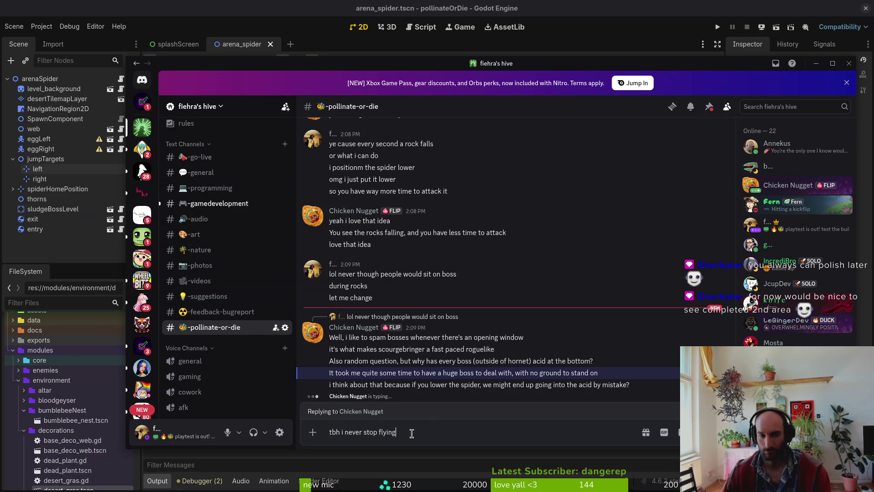
{"action": "key", "text": "Return"}
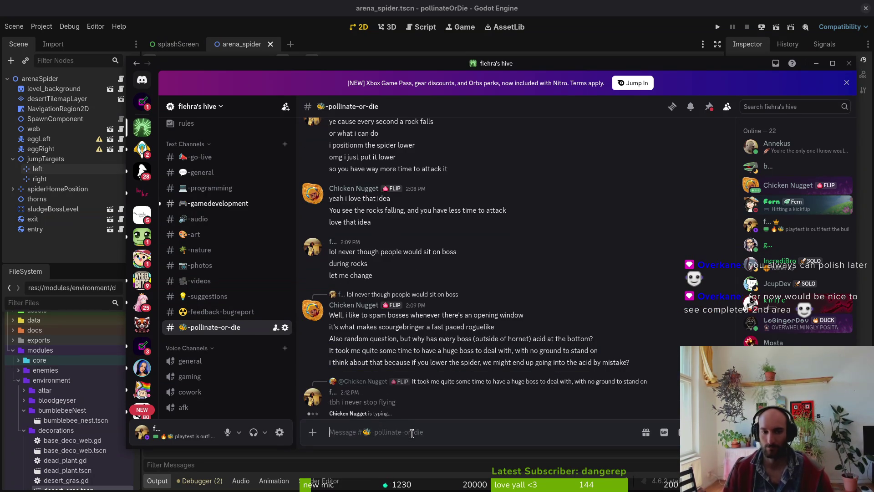
{"action": "type", "text": "i"}
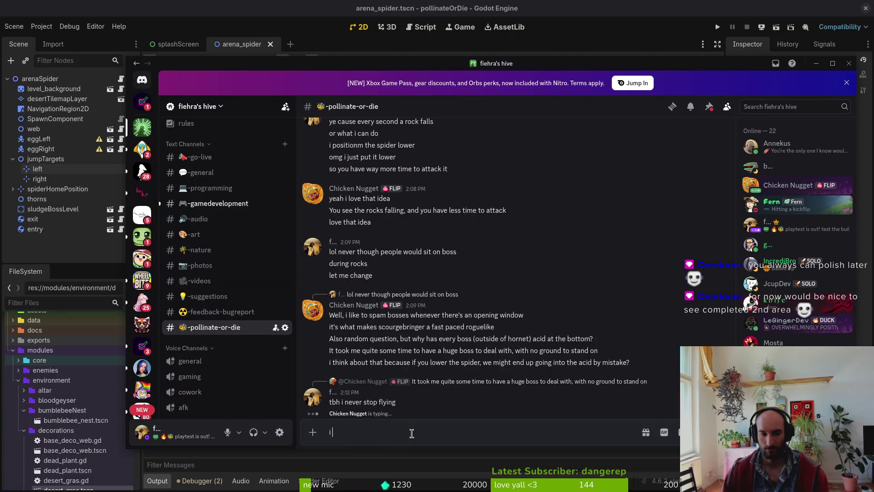
{"action": "type", "text": " rarely touc h"}
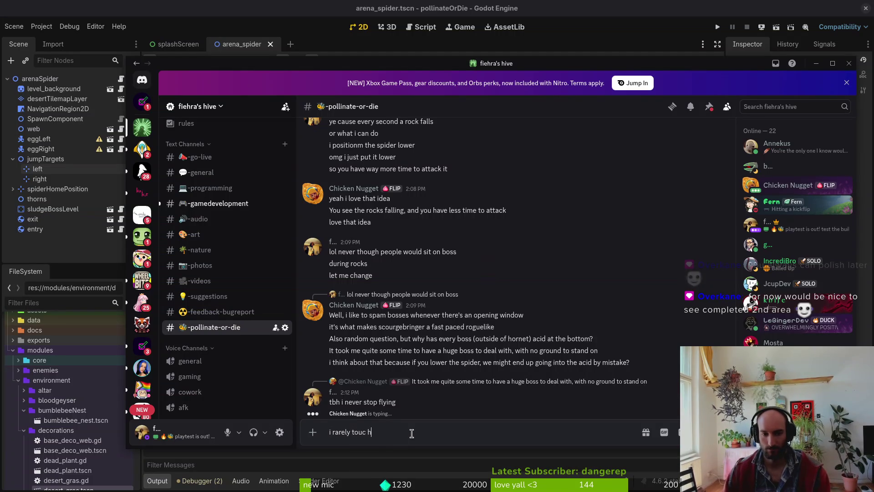
{"action": "type", "text": "walnd"}
{"action": "key", "text": "Return"}
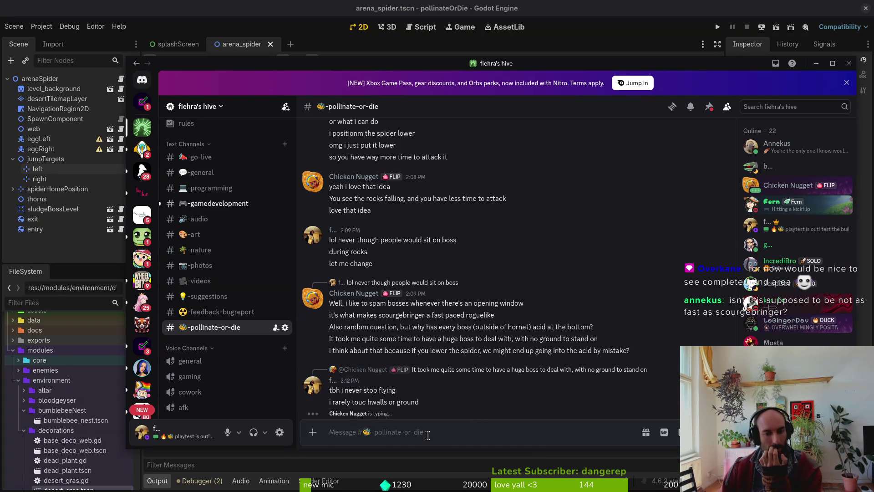
{"action": "type", "text": "id"}
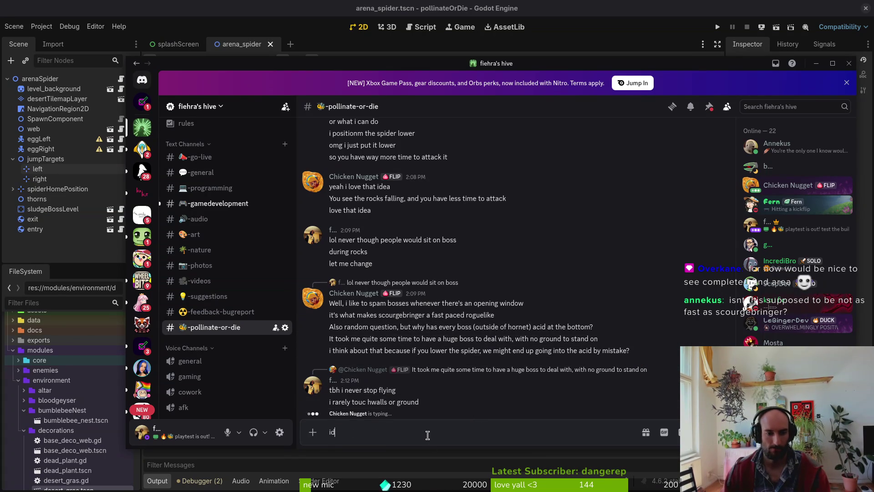
{"action": "type", "text": "k i wanted the player not to t"}
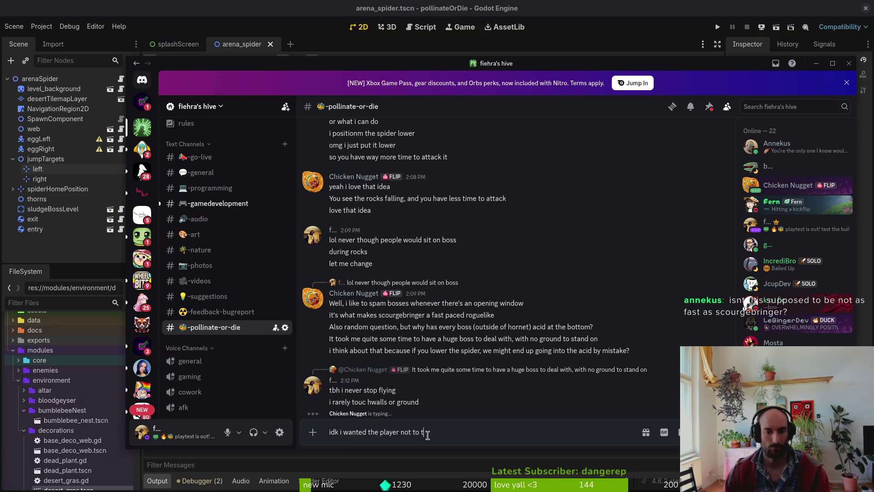
{"action": "key", "text": "ctrl+a"}
{"action": "key", "text": "BackSpace"}
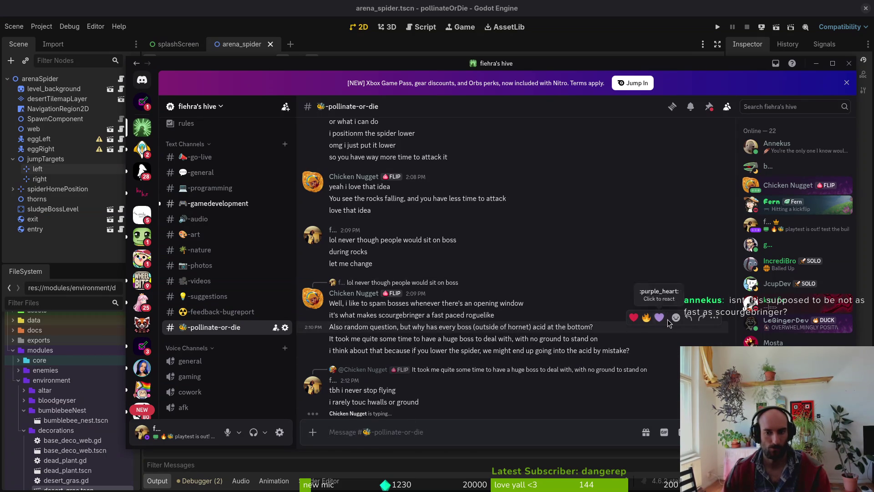
Reply to the acid-at-the-bottom question that you want players to avoid the ground
{"action": "left_click", "coordinate": [689, 318]}
{"action": "type", "text": "i wanted the player to avoi"}
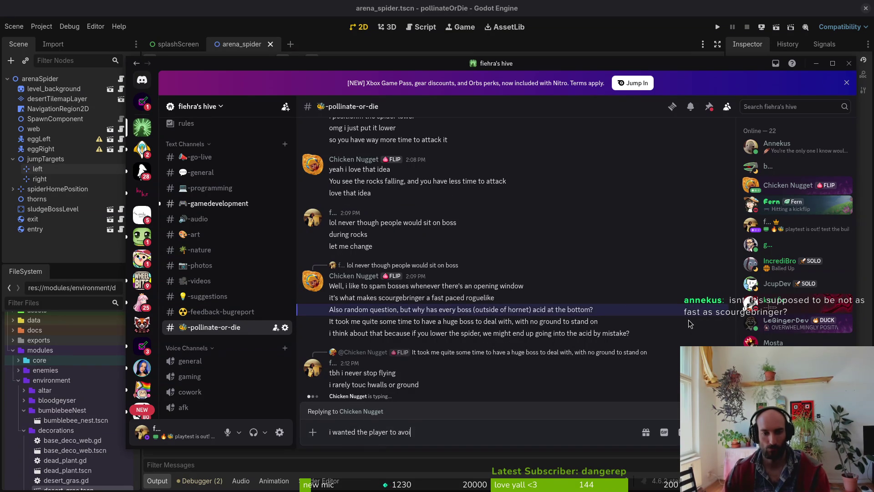
{"action": "type", "text": "und"}
{"action": "key", "text": "Return"}
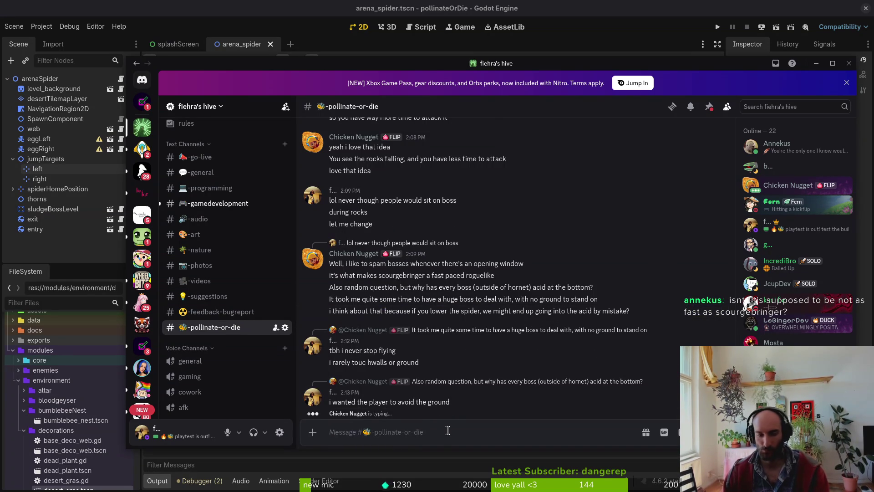
{"action": "type", "text": "also"}
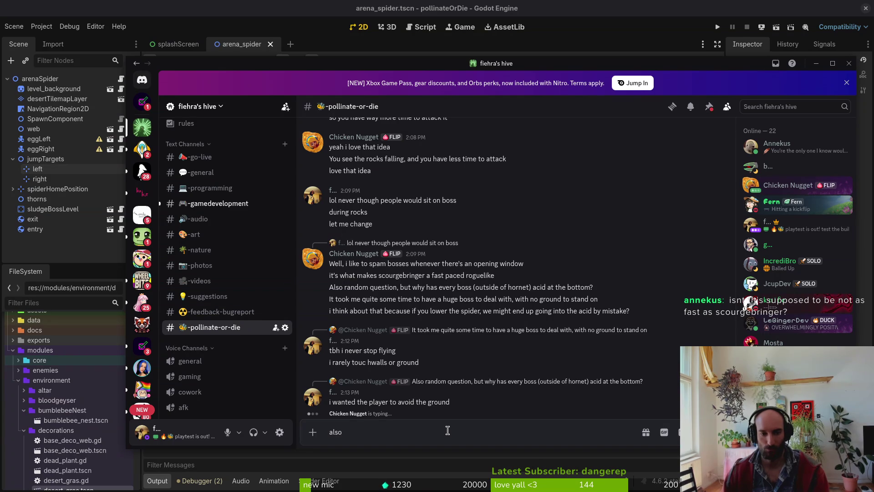
{"action": "key", "text": "BackSpace"}
{"action": "key", "text": "BackSpace"}
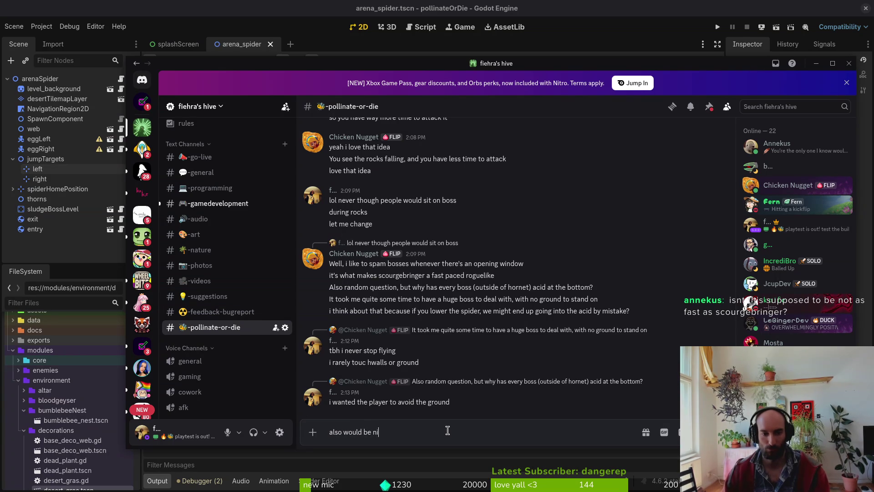
{"action": "key", "text": "ctrl+a"}
{"action": "key", "text": "BackSpace"}
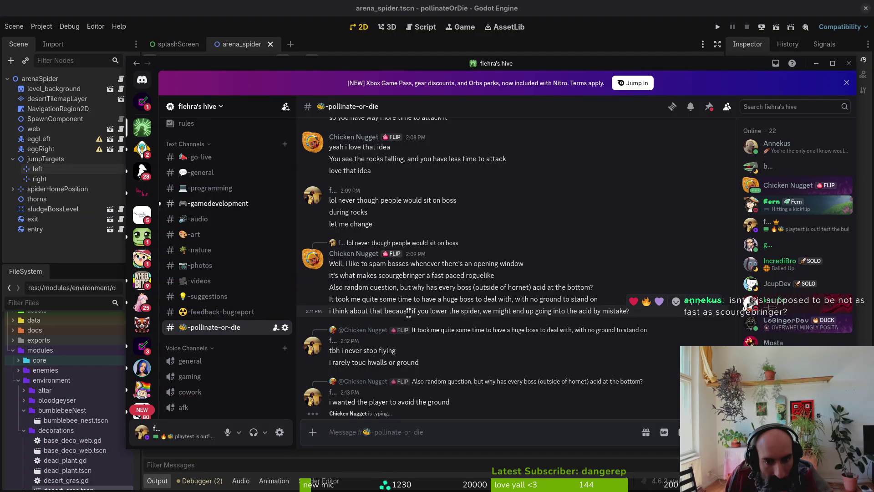
Reply to the lower-the-spider message: 'ya i tried imma have to adjust the animation a bit', it'll be fine
{"action": "left_click", "coordinate": [688, 301]}
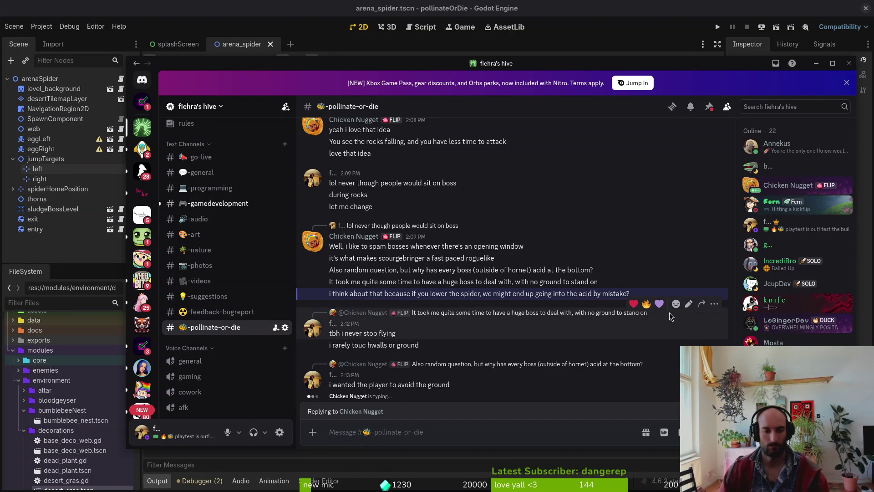
{"action": "type", "text": "ya i tried imma ha"}
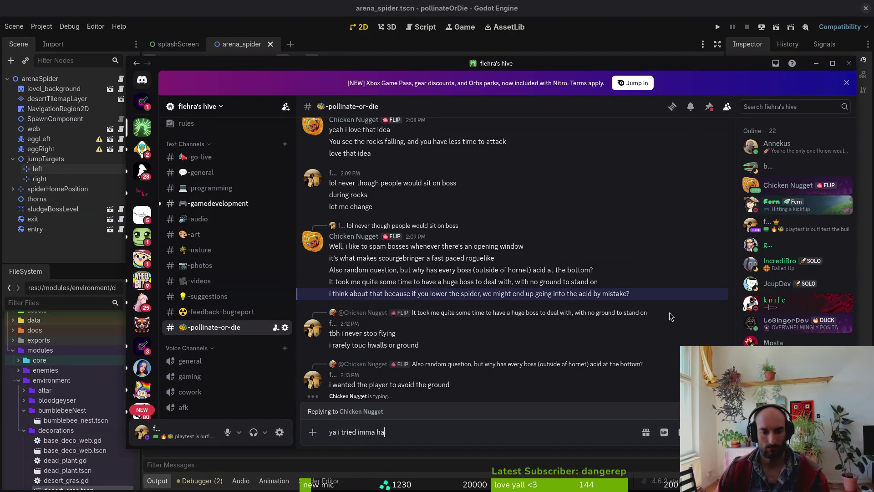
{"action": "type", "text": "ve to adjus"}
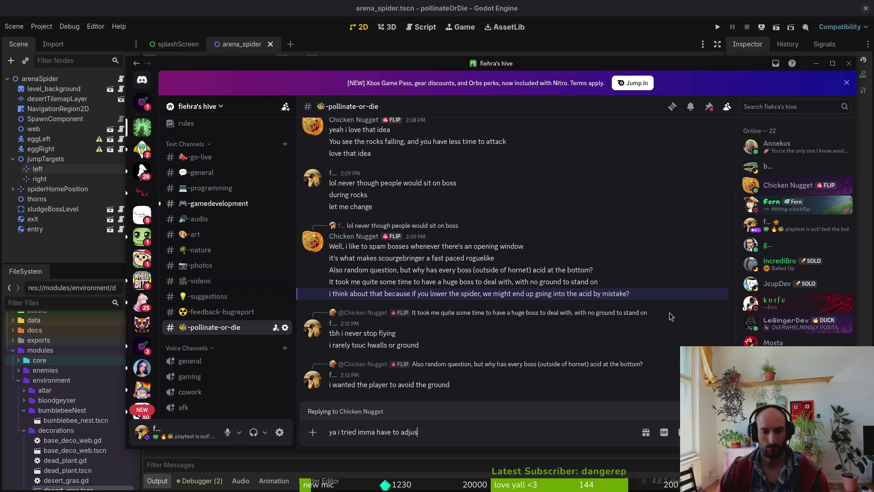
{"action": "type", "text": "t the animation a bit  but"}
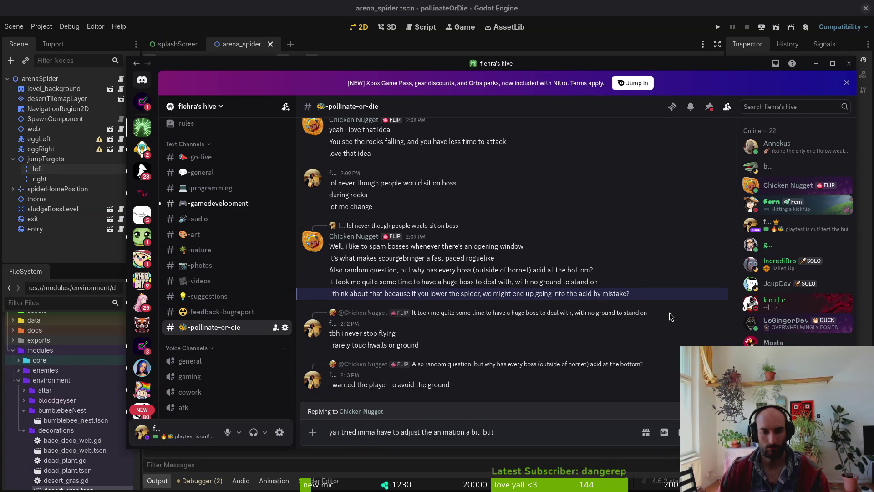
{"action": "key", "text": "BackSpace"}
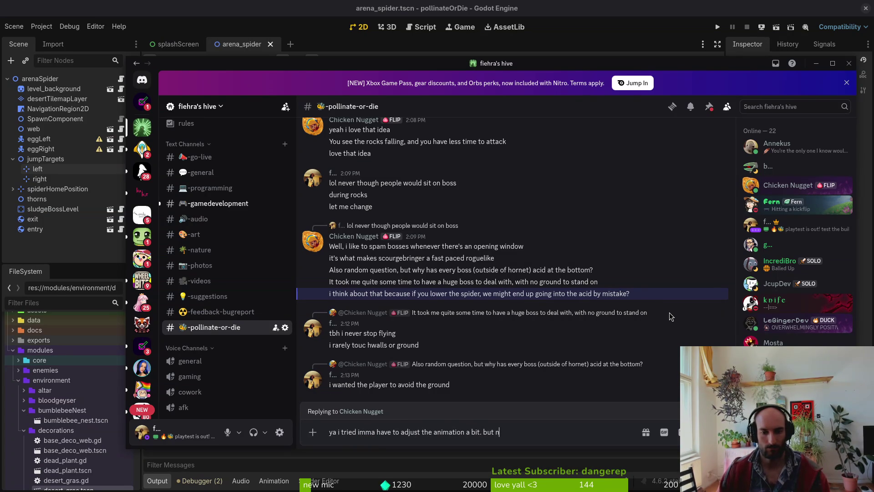
{"action": "type", "text": "be fine"}
{"action": "key", "text": "Return"}
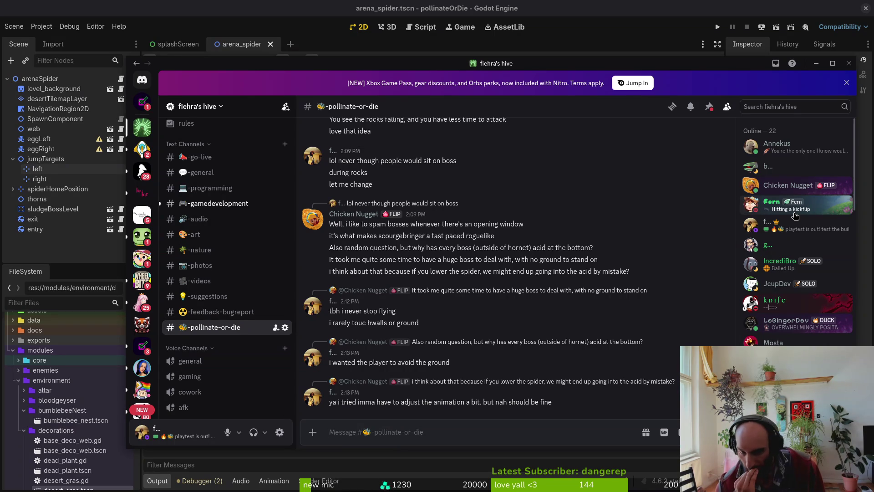
Post 'wont lower it too much' and that the web attack gave players time to attack the eggs
{"action": "type", "text": "i want"}
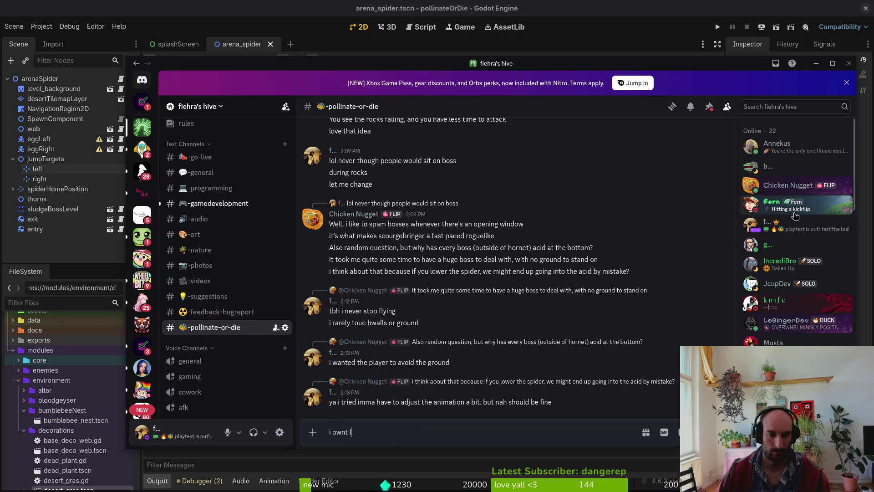
{"action": "key", "text": "BackSpace"}
{"action": "key", "text": "BackSpace"}
{"action": "key", "text": "BackSpace"}
{"action": "type", "text": "wont lower it too much"}
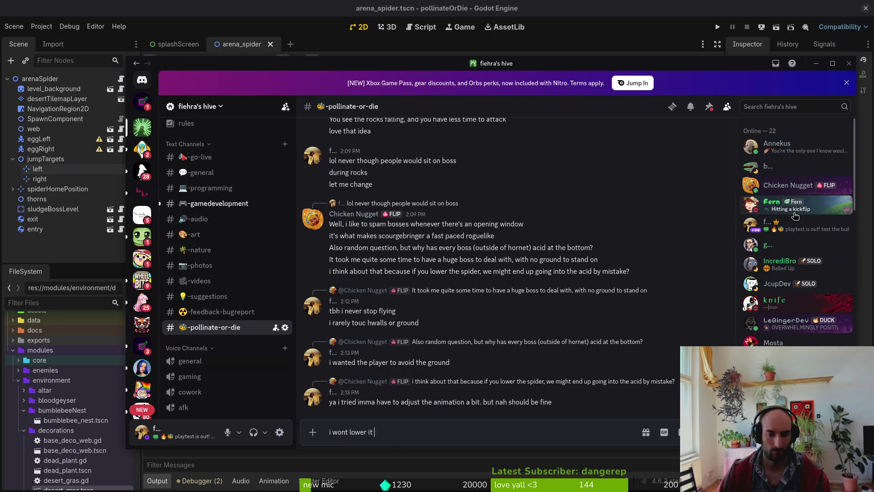
{"action": "key", "text": "Return"}
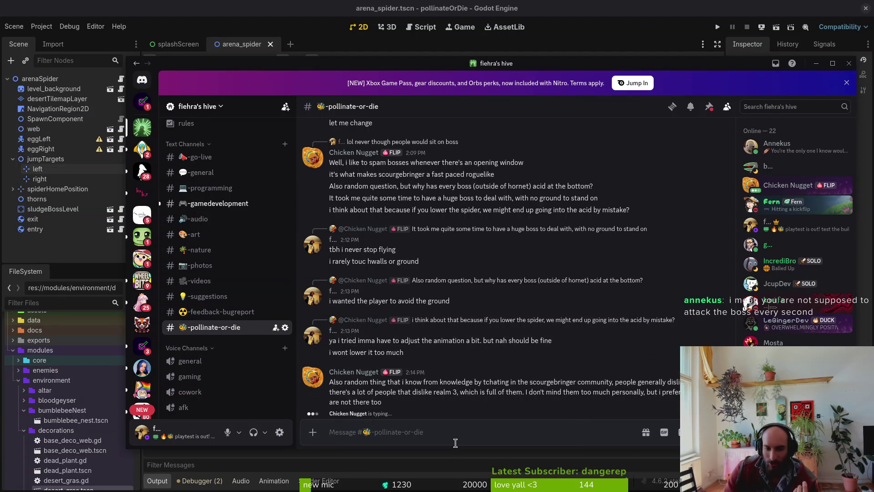
{"action": "type", "text": "also duri"}
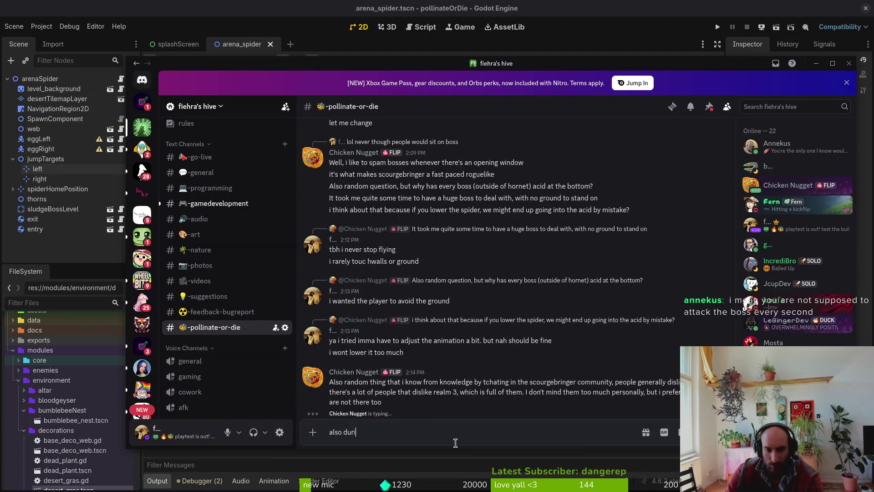
{"action": "type", "text": "ng the web attack on"}
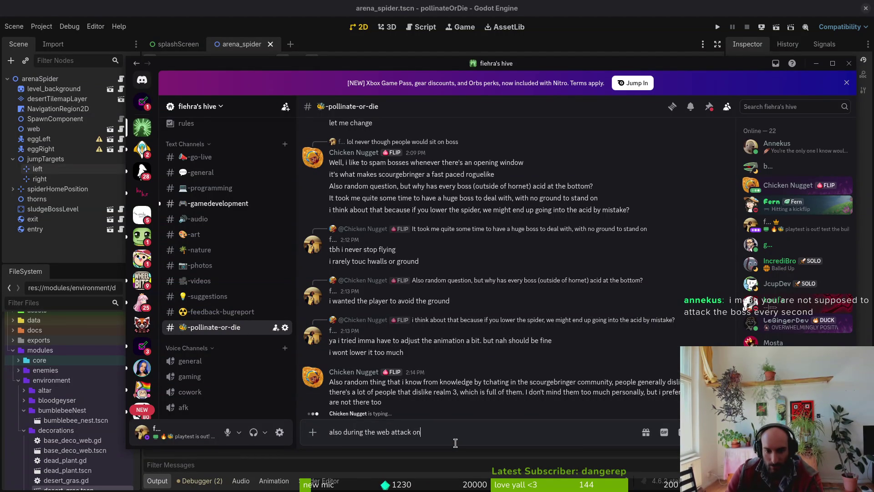
{"action": "type", "text": "e ca"}
{"action": "key", "text": "BackSpace"}
{"action": "key", "text": "BackSpace"}
{"action": "key", "text": "BackSpace"}
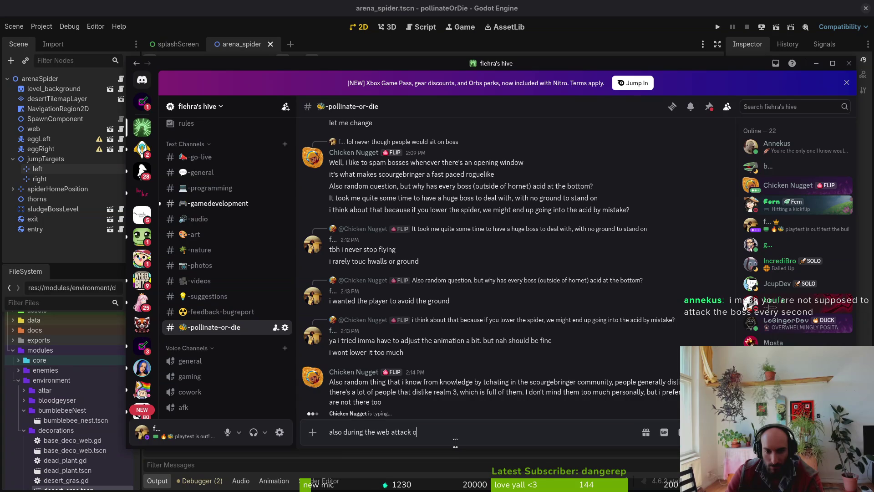
{"action": "type", "text": "gave players t"}
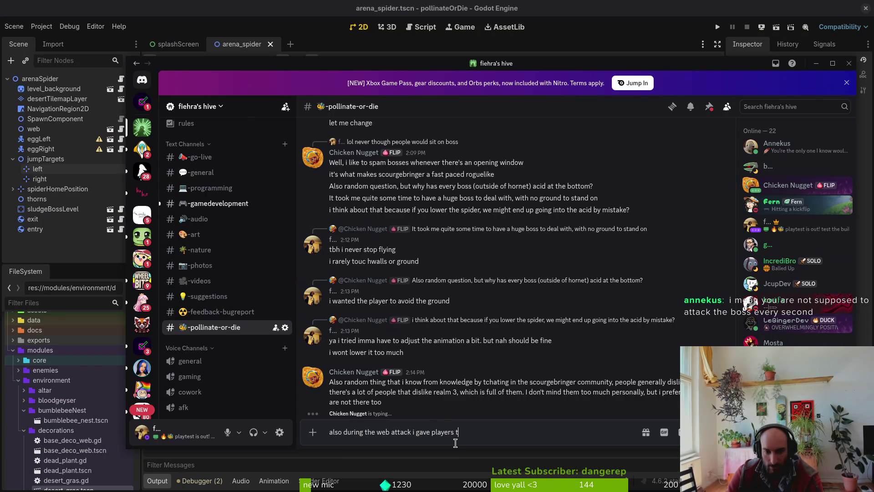
{"action": "type", "text": "ime to attack the eggs"}
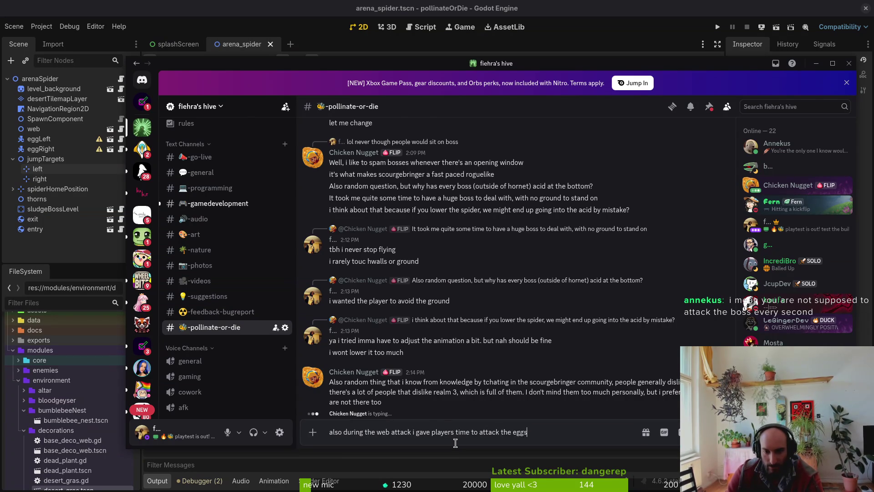
{"action": "key", "text": "Return"}
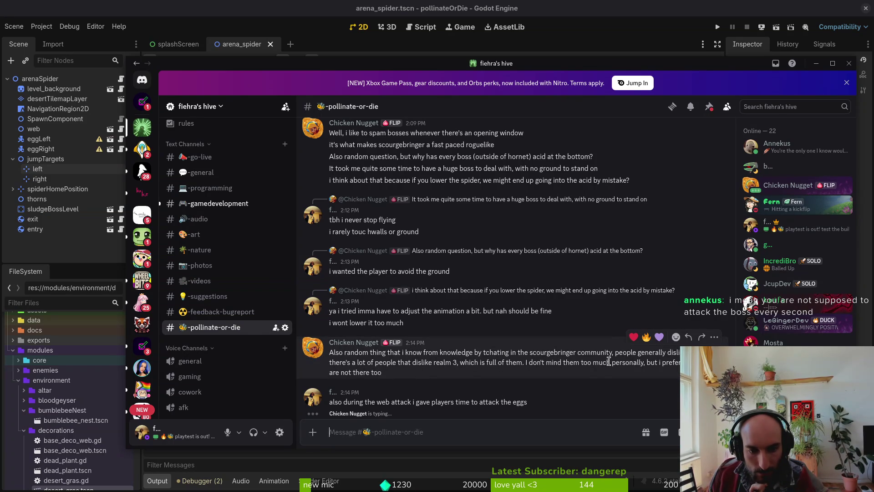
Reply 'mhm interesting' to the hazards message, then ask 'stuff like spikes and stuff?'
{"action": "left_click", "coordinate": [689, 338]}
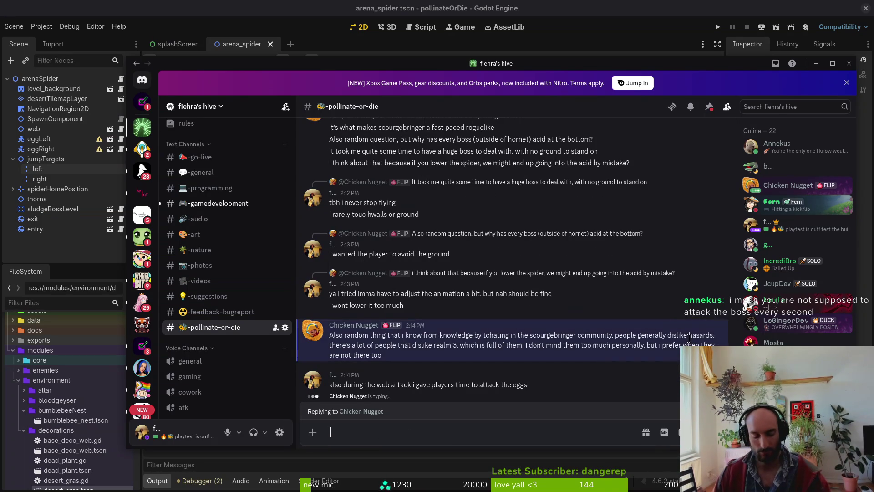
{"action": "type", "text": "like the tr"}
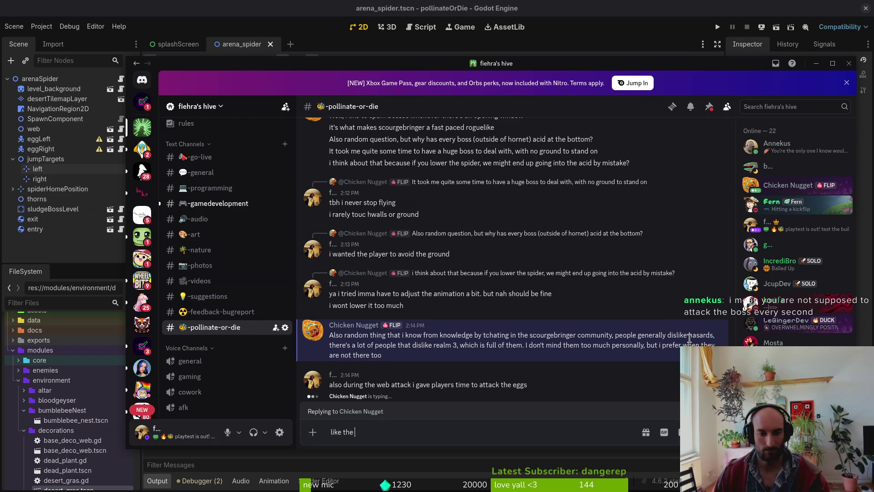
{"action": "type", "text": "gas"}
{"action": "key", "text": "BackSpace"}
{"action": "key", "text": "BackSpace"}
{"action": "key", "text": "BackSpace"}
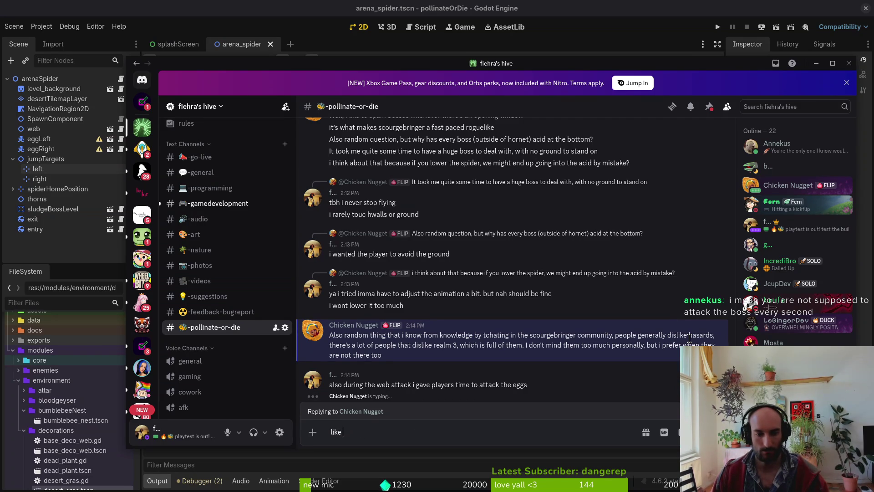
{"action": "key", "text": "BackSpace"}
{"action": "key", "text": "BackSpace"}
{"action": "key", "text": "BackSpace"}
{"action": "type", "text": "mhm interestin"}
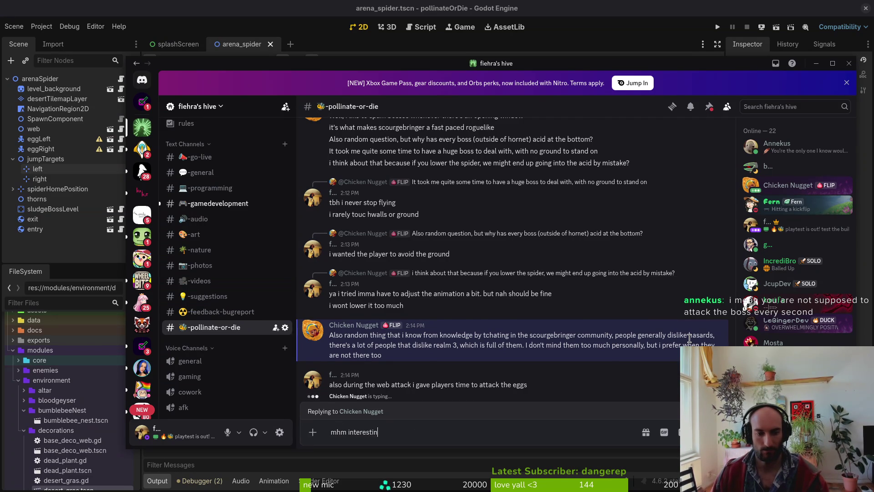
{"action": "type", "text": "g"}
{"action": "key", "text": "Return"}
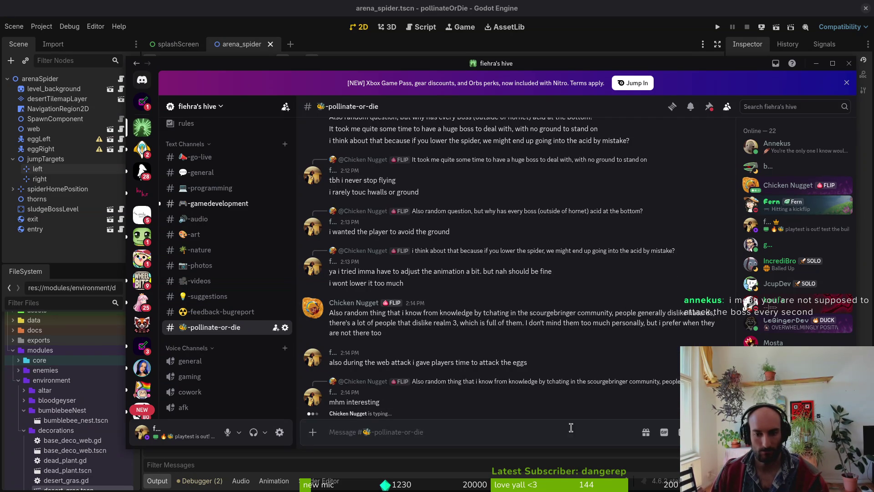
{"action": "type", "text": "stuff li"}
{"action": "type", "text": "ke spk"}
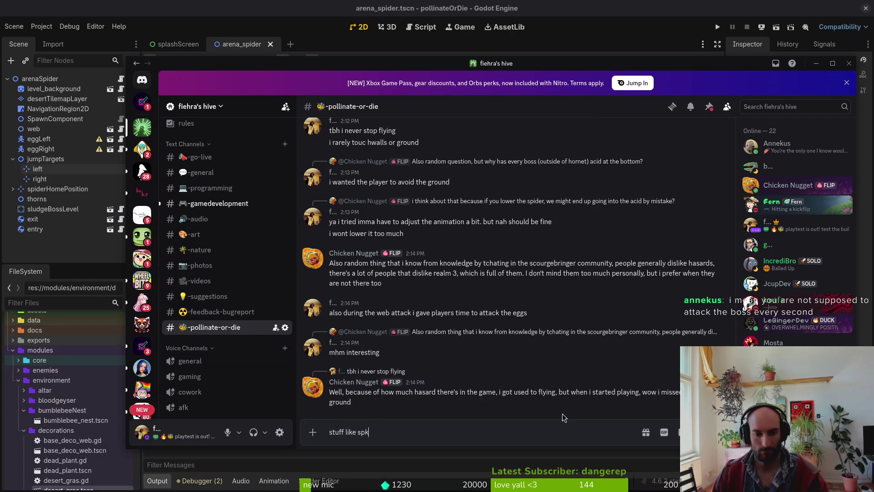
{"action": "key", "text": "BackSpace"}
{"action": "type", "text": "ikes and stuff?"}
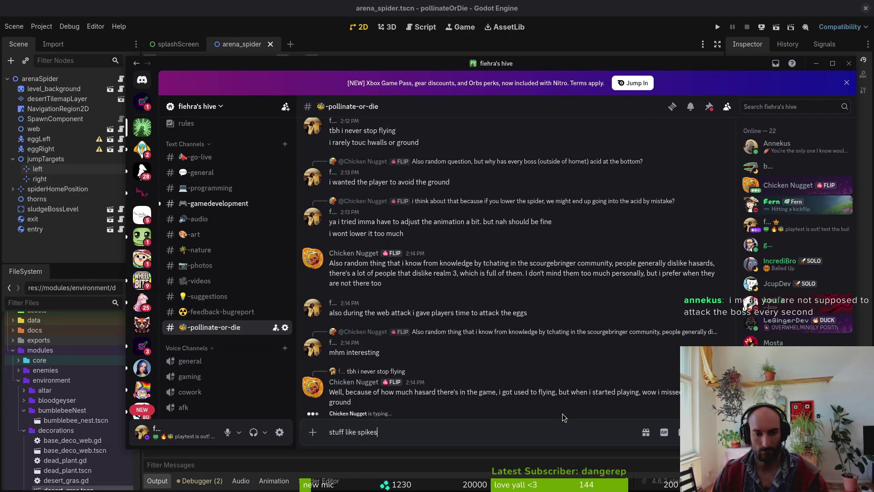
{"action": "key", "text": "Return"}
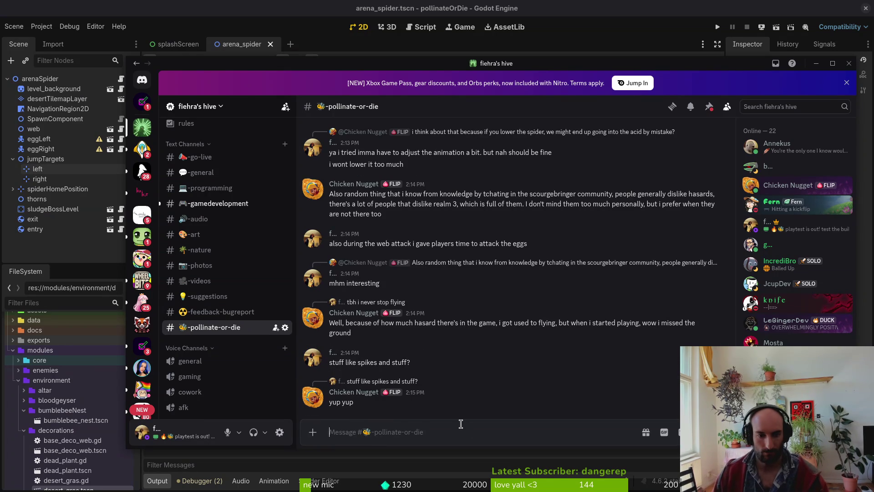
Send 'ok', then explain the world 3 gas sucked because the dash talent dashed you into the floor
{"action": "type", "text": "ok"}
{"action": "key", "text": "Return"}
{"action": "type", "text": "ya "}
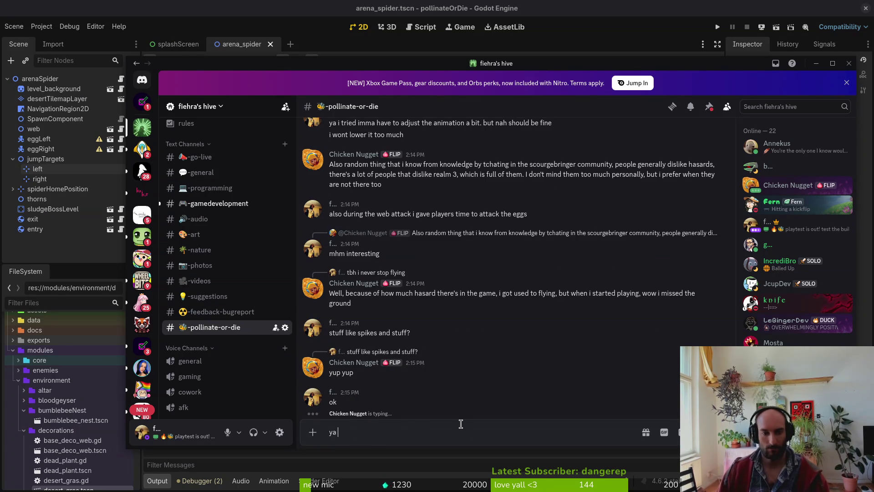
{"action": "type", "text": "the gas in sc"}
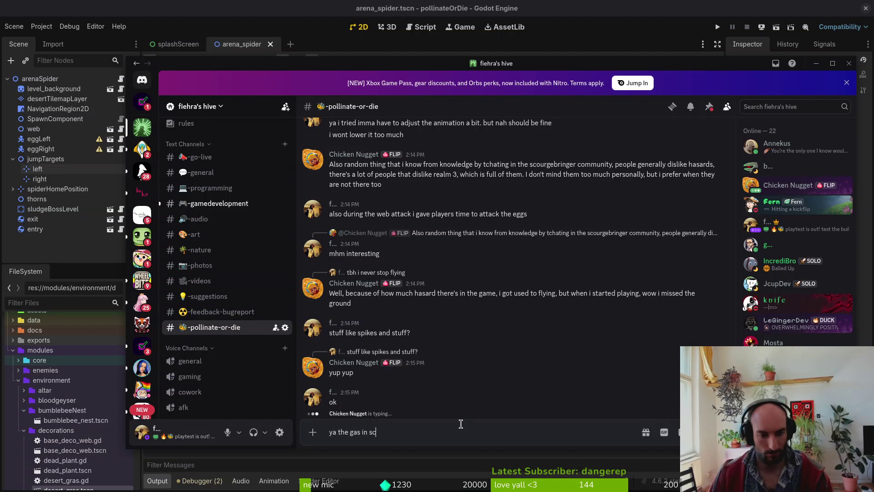
{"action": "type", "text": "ourgebringer"}
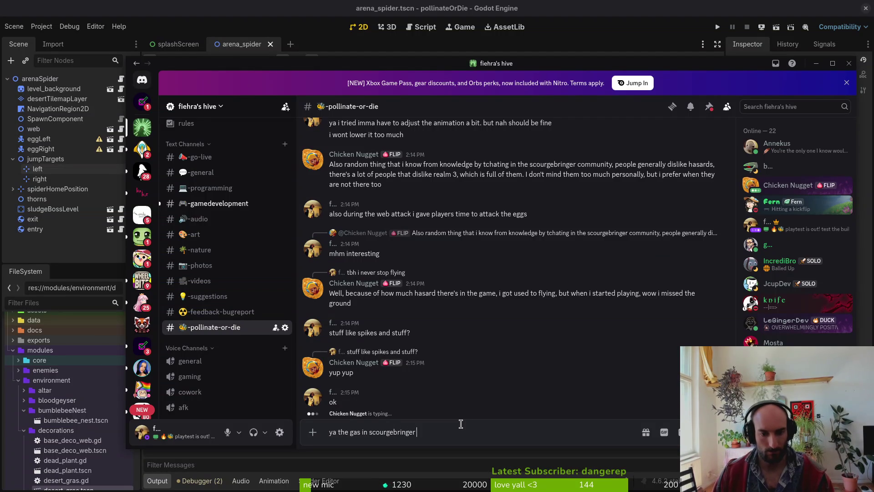
{"action": "type", "text": " wold"}
{"action": "key", "text": "BackSpace"}
{"action": "key", "text": "BackSpace"}
{"action": "type", "text": "rld"}
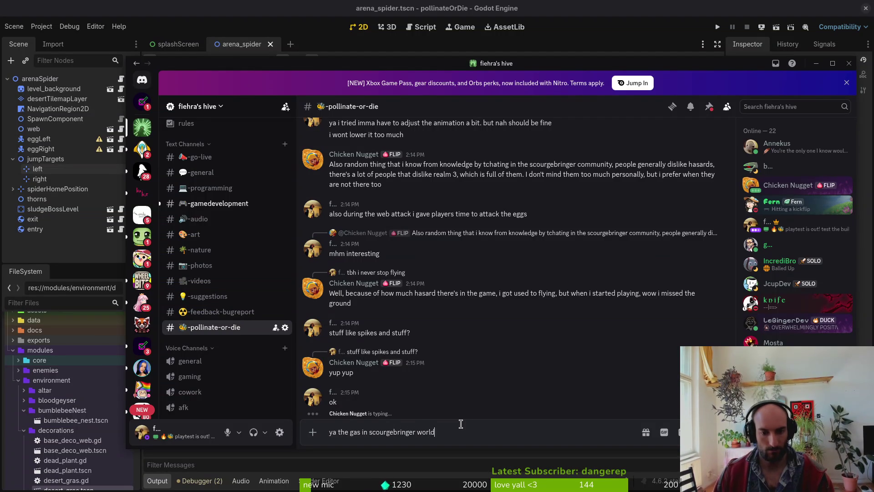
{"action": "type", "text": " 3 sucked but mainly bec"}
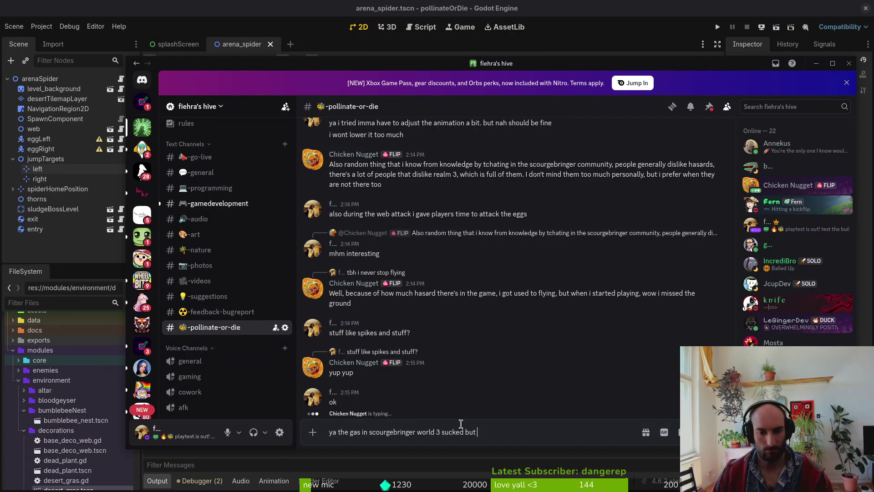
{"action": "type", "text": "ause t"}
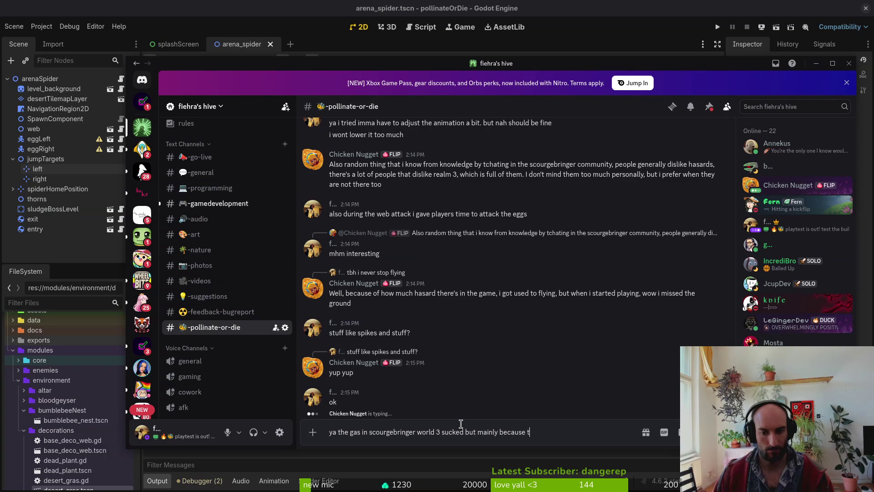
{"action": "type", "text": "hat dash talent"}
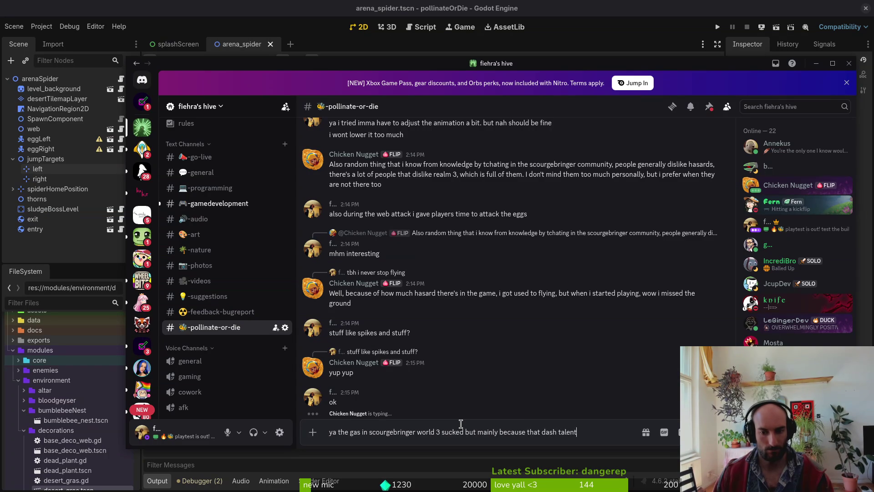
{"action": "key", "text": "Return"}
{"action": "type", "text": "it made "}
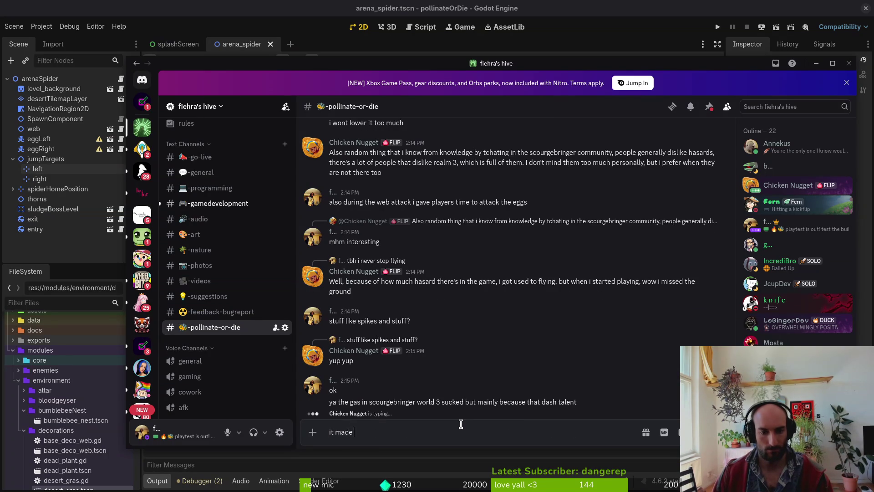
{"action": "type", "text": "you dash into the flo"}
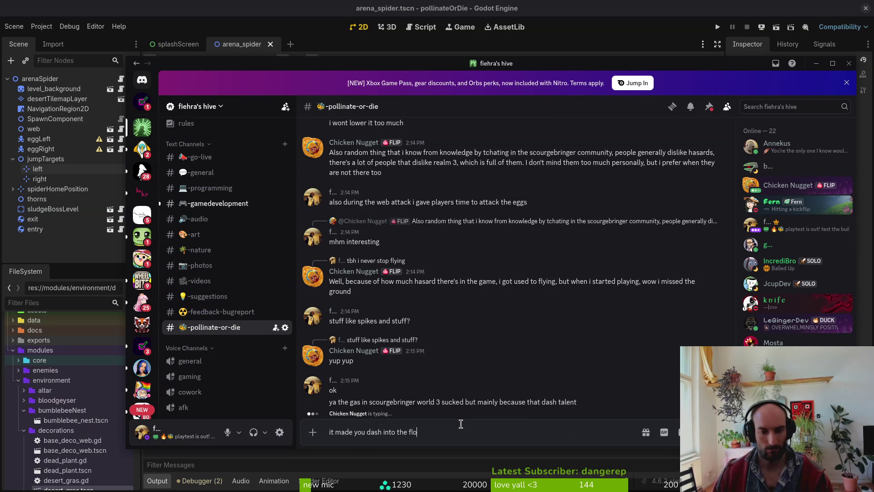
{"action": "type", "text": "or"}
{"action": "key", "text": "Return"}
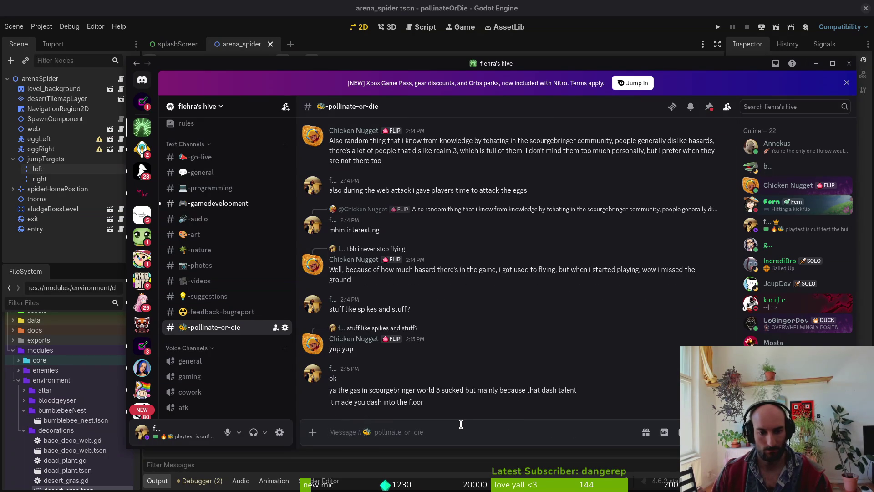
{"action": "type", "text": "because i"}
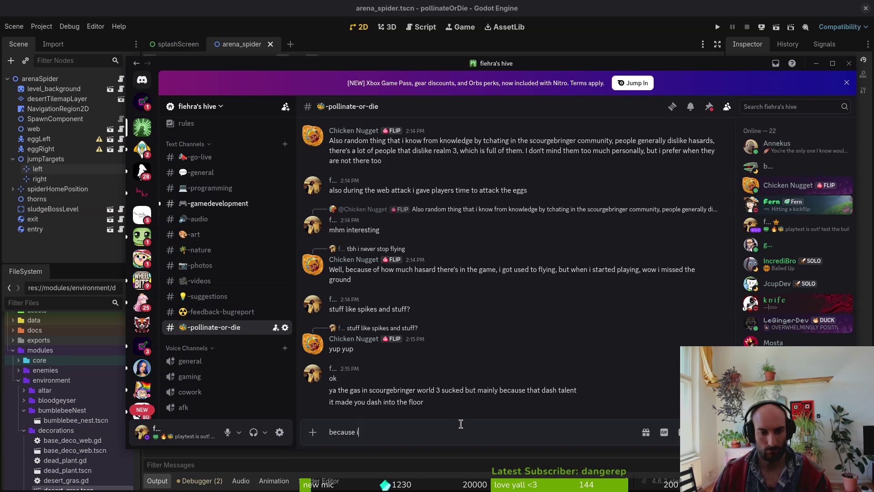
{"action": "type", "text": "t did like ac"}
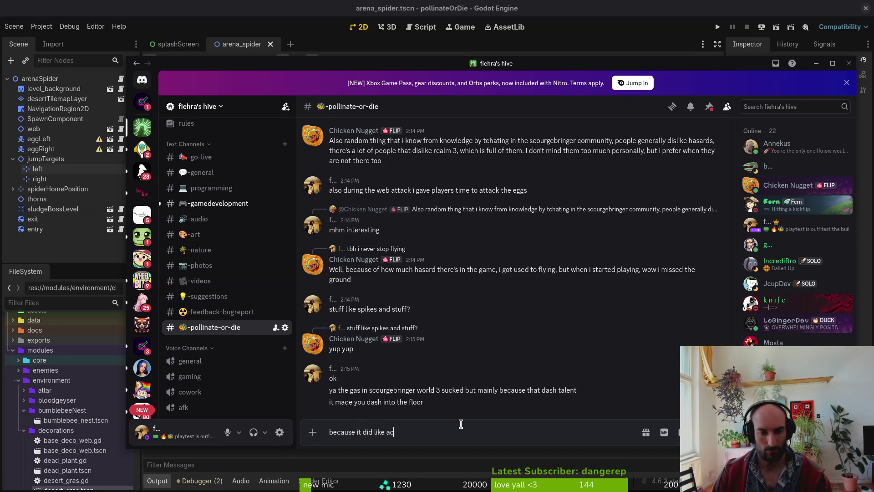
{"action": "type", "text": "ross the map"}
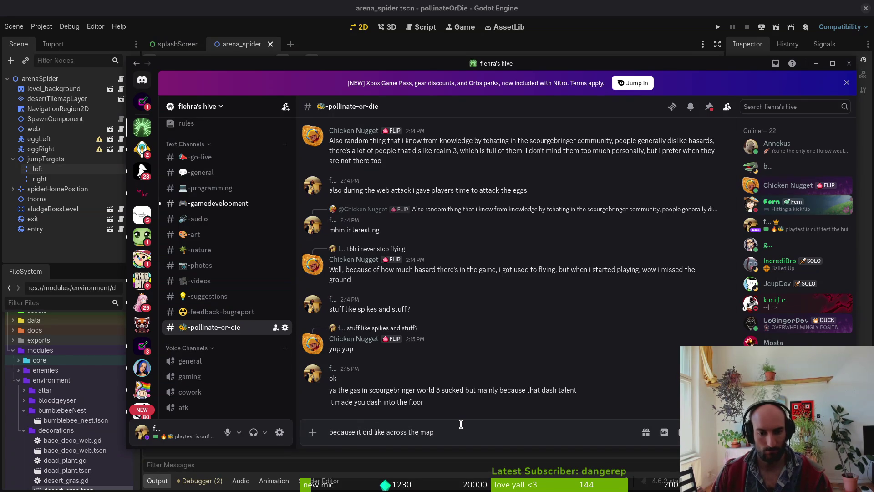
{"action": "type", "text": " it annoys"}
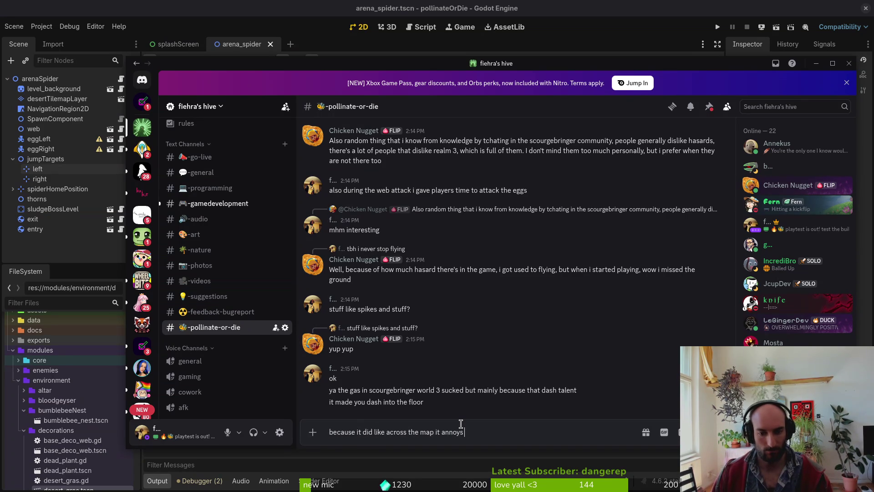
{"action": "type", "text": " me too xD"}
{"action": "key", "text": "Return"}
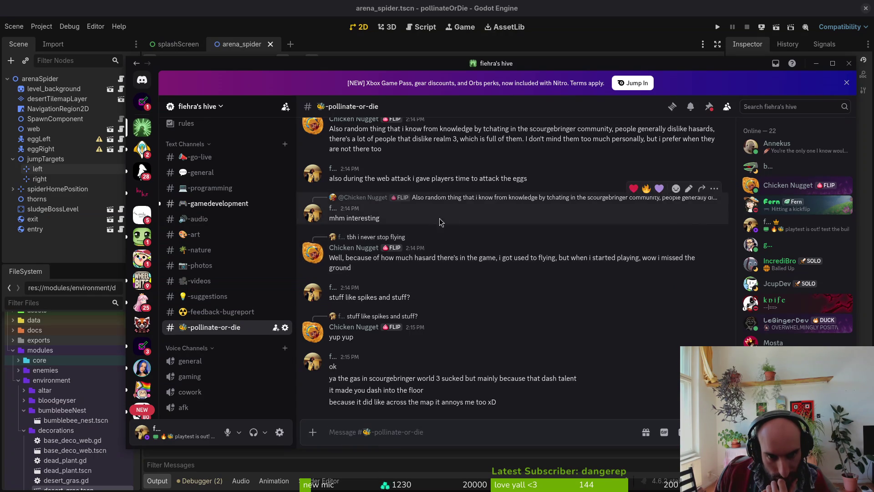
Start an 'ah and' reply draft in Discord, then delete it unsent
{"action": "scroll", "coordinate": [446, 241], "scroll_direction": "up", "scroll_amount": 1}
{"action": "scroll", "coordinate": [478, 309], "scroll_direction": "down", "scroll_amount": 1}
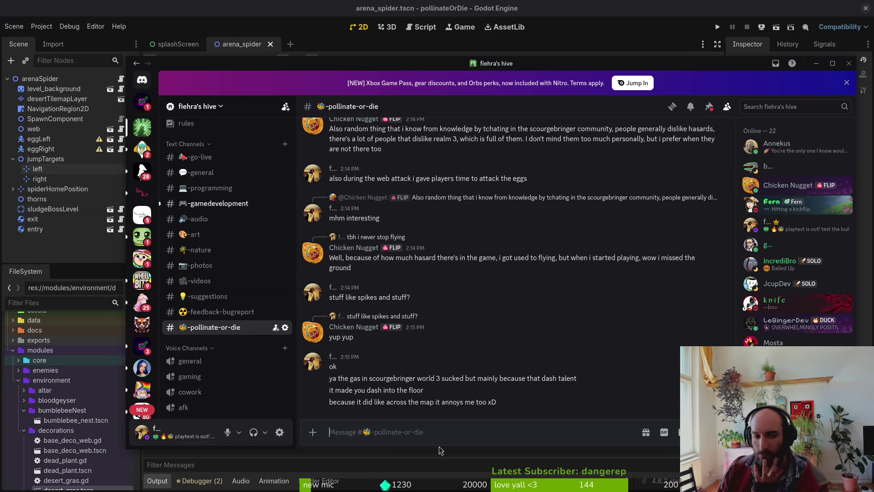
{"action": "type", "text": "ah and"}
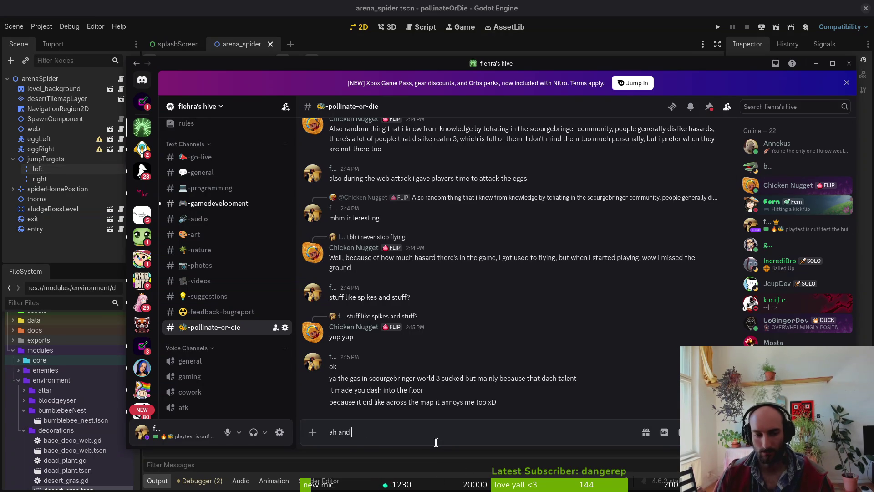
{"action": "key", "text": "BackSpace"}
{"action": "key", "text": "BackSpace"}
{"action": "key", "text": "BackSpace"}
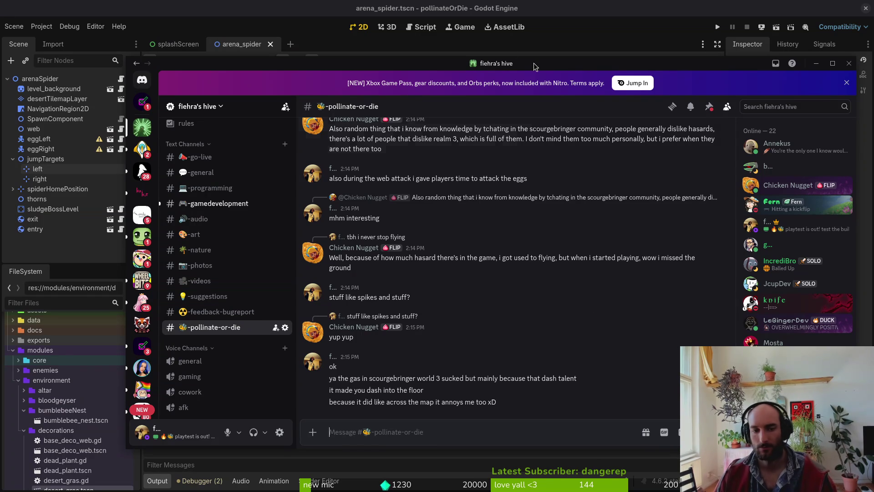
Look back through the chat history, then switch back to the Godot editor
{"action": "scroll", "coordinate": [469, 239], "scroll_direction": "up", "scroll_amount": 5}
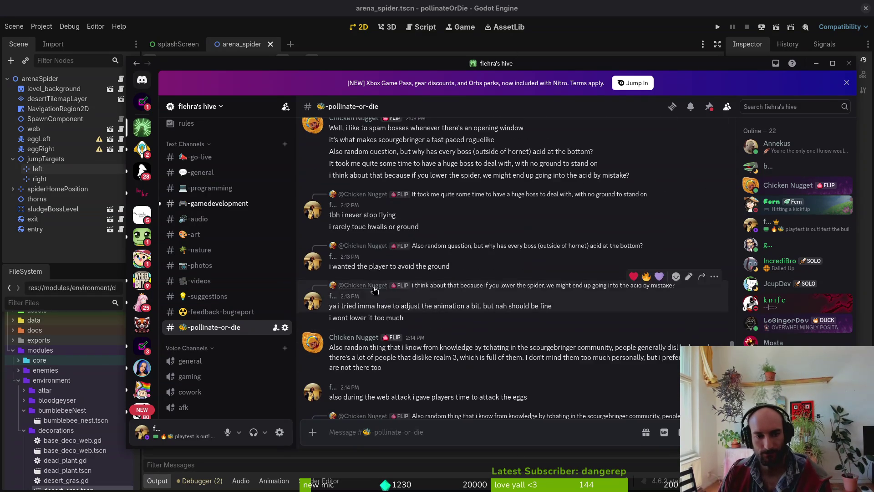
{"action": "scroll", "coordinate": [468, 239], "scroll_direction": "up", "scroll_amount": 1}
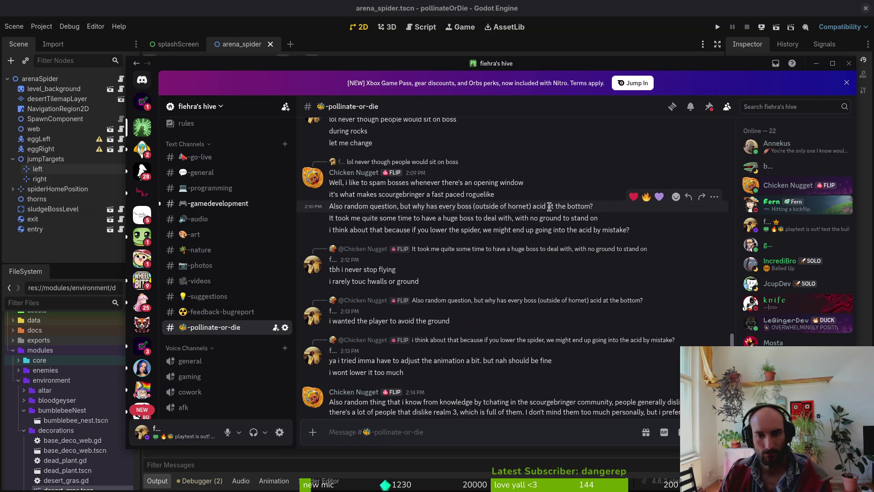
{"action": "scroll", "coordinate": [535, 297], "scroll_direction": "down", "scroll_amount": 1}
{"action": "scroll", "coordinate": [534, 297], "scroll_direction": "down", "scroll_amount": 5}
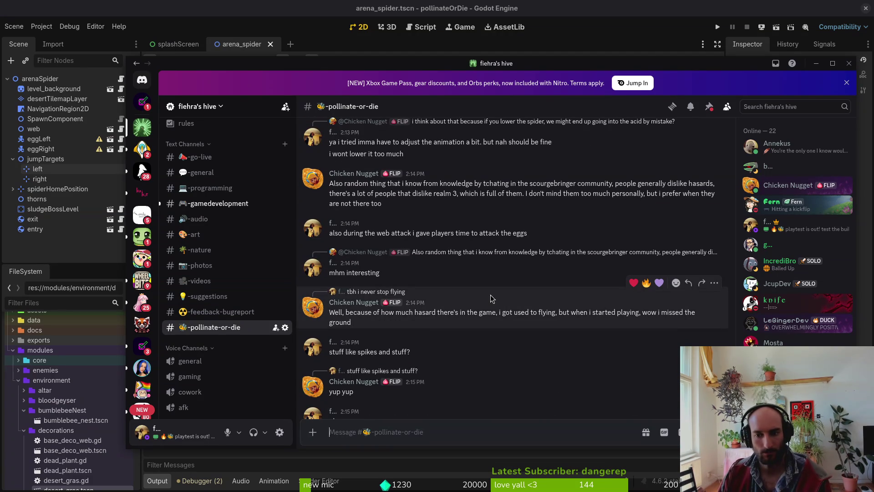
{"action": "scroll", "coordinate": [490, 294], "scroll_direction": "down", "scroll_amount": 2}
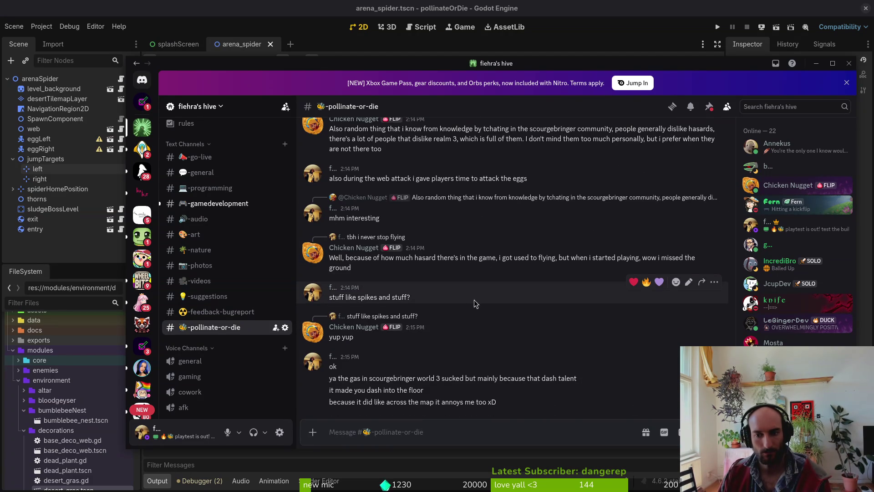
{"action": "scroll", "coordinate": [473, 301], "scroll_direction": "up", "scroll_amount": 15}
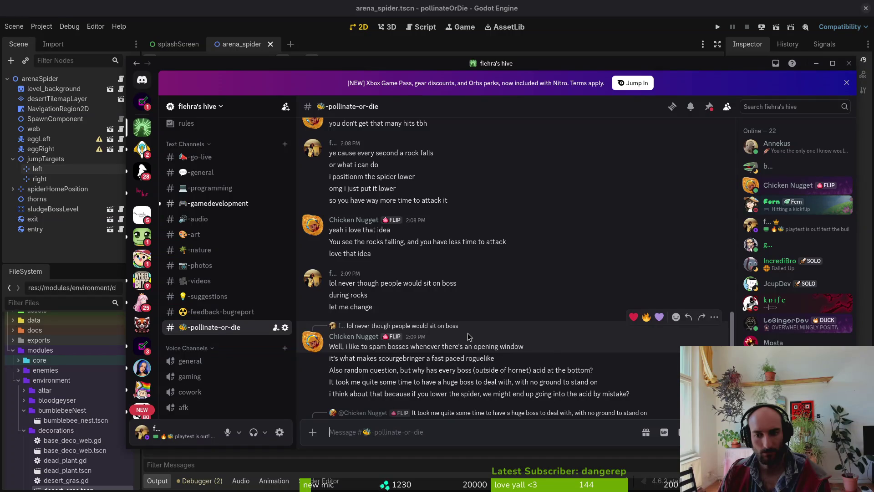
{"action": "scroll", "coordinate": [469, 336], "scroll_direction": "down", "scroll_amount": 5}
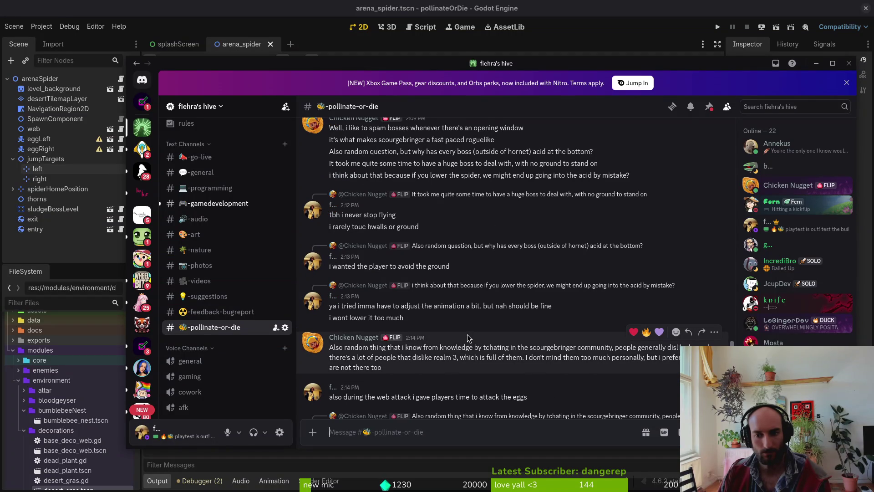
{"action": "scroll", "coordinate": [465, 334], "scroll_direction": "down", "scroll_amount": 5}
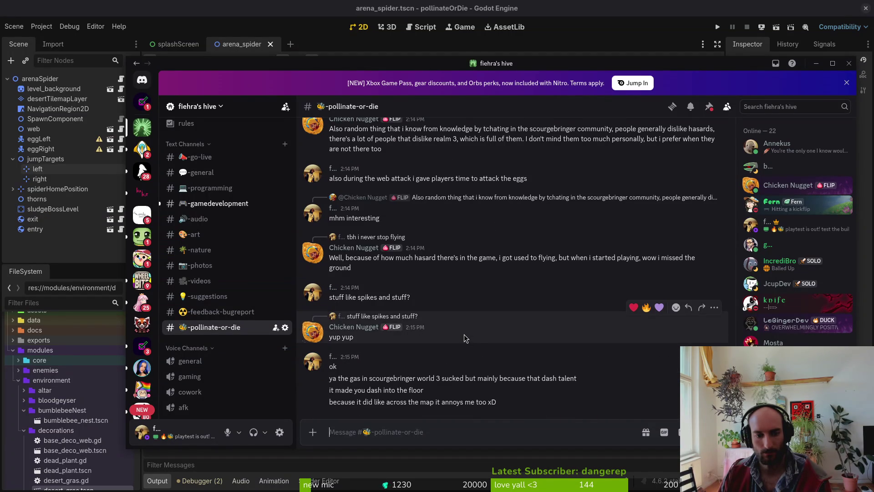
{"action": "scroll", "coordinate": [464, 334], "scroll_direction": "up", "scroll_amount": 1}
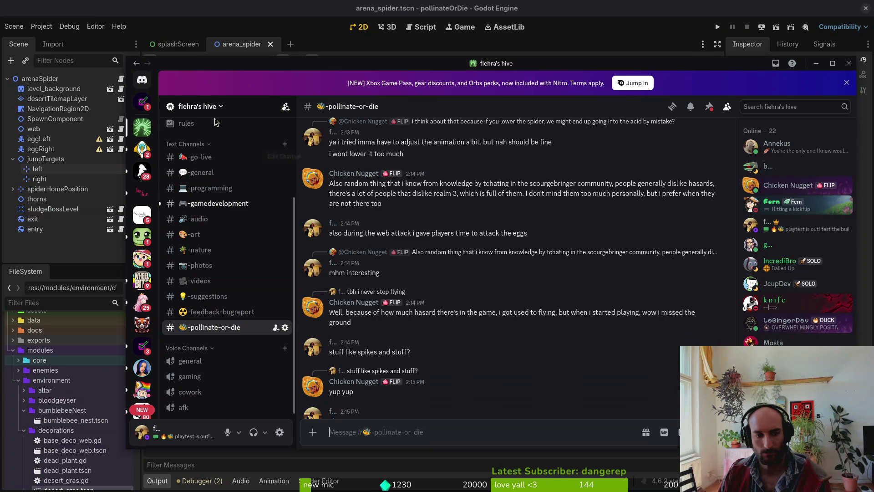
{"action": "key", "text": "alt+Tab"}
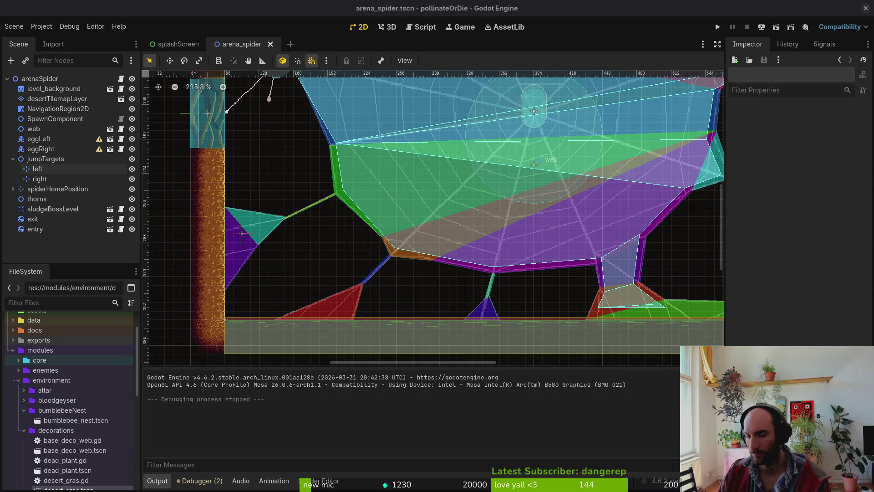
Zoom out to see the whole spider arena and collapse the jumpTargets node in the Scene dock
{"action": "scroll", "coordinate": [348, 237], "scroll_direction": "down", "scroll_amount": 5}
{"action": "scroll", "coordinate": [550, 261], "scroll_direction": "up", "scroll_amount": 4}
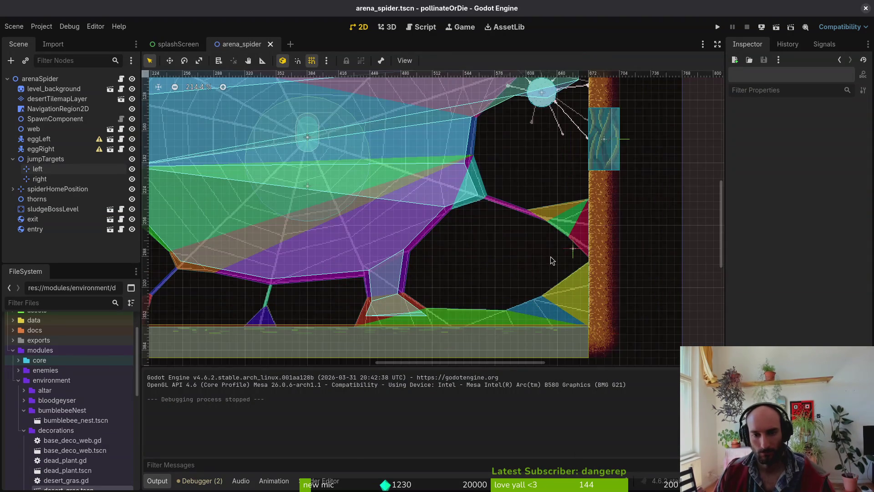
{"action": "scroll", "coordinate": [528, 242], "scroll_direction": "down", "scroll_amount": 5}
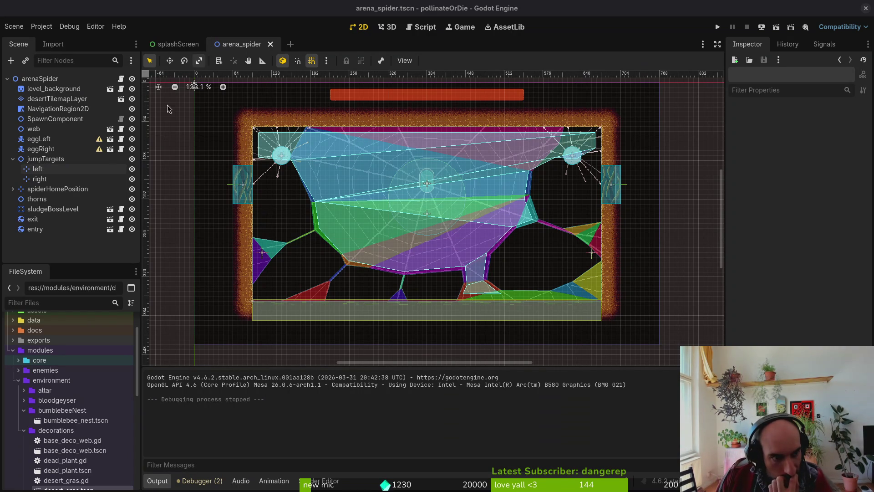
{"action": "left_click", "coordinate": [12, 159]}
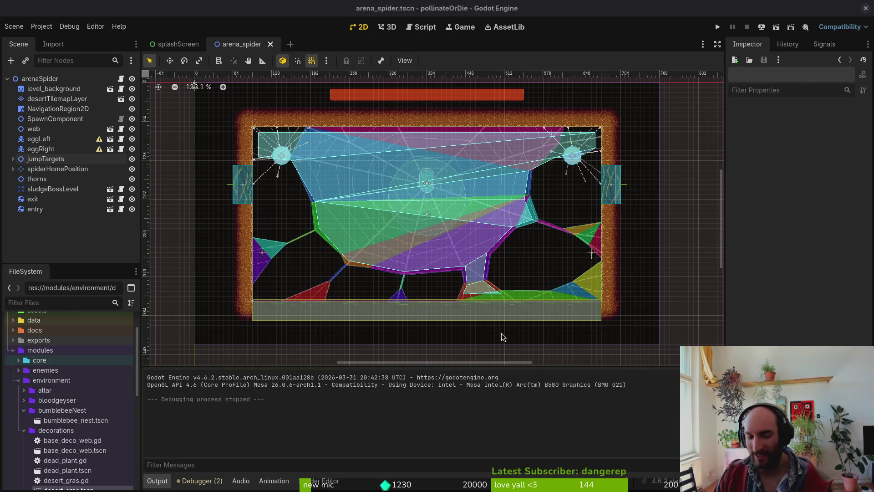
{"action": "scroll", "coordinate": [478, 268], "scroll_direction": "up", "scroll_amount": 1}
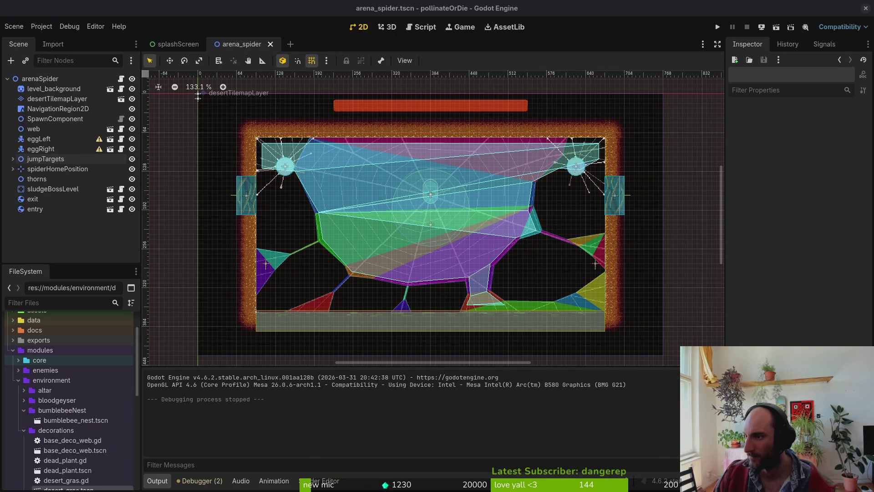
In GitLab, go to the pollinate or die project's work items and start a new issue
{"action": "key", "text": "alt+Tab"}
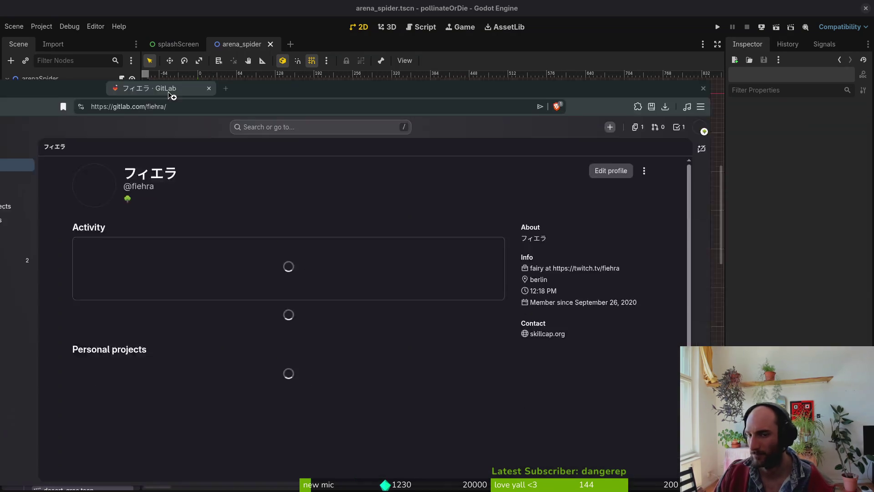
{"action": "left_click", "coordinate": [486, 271]}
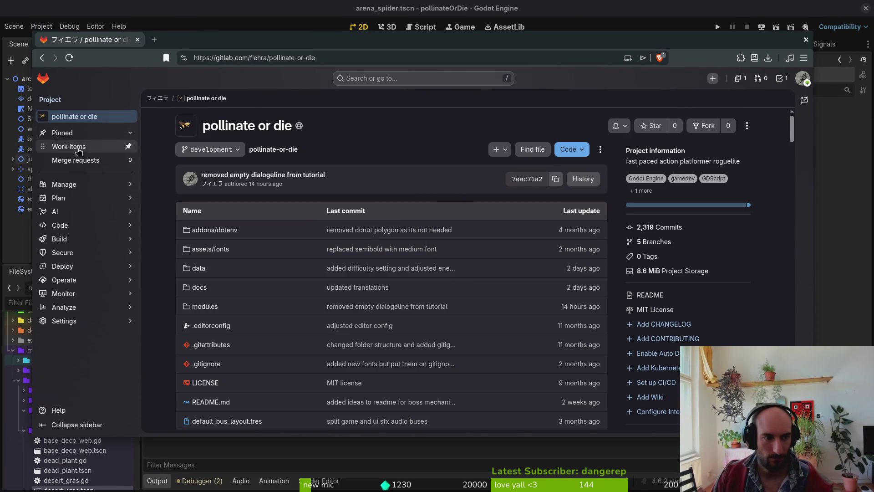
{"action": "left_click", "coordinate": [68, 146]}
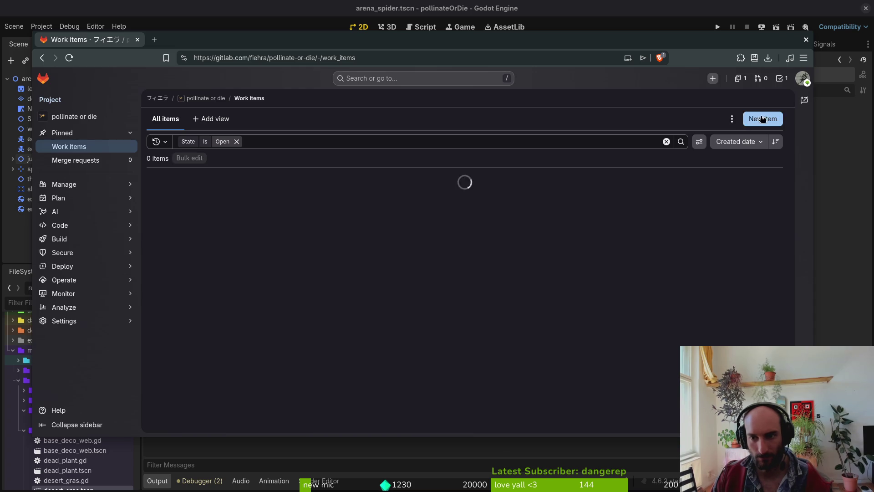
{"action": "left_click", "coordinate": [764, 119]}
{"action": "type", "text": "p"}
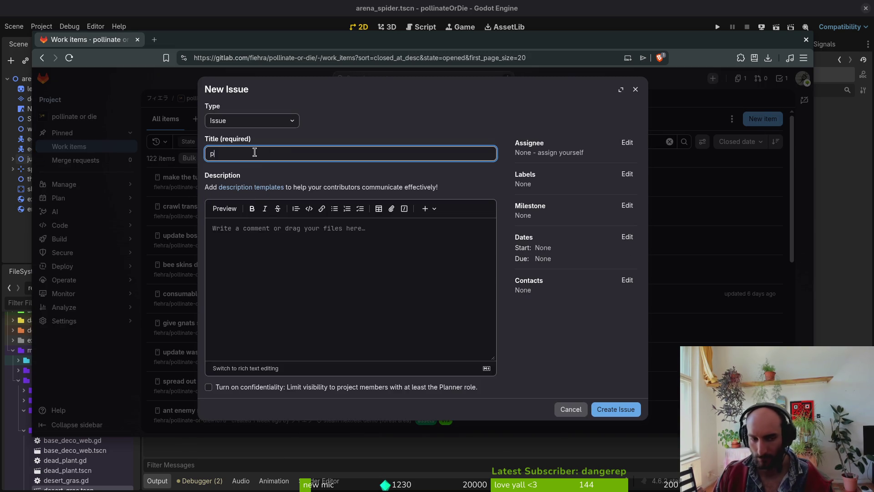
Create the issue 'prolong mantis dash windups' with the steam nextfest demo (forest area) milestone
{"action": "type", "text": "rolong mantis dash windups"}
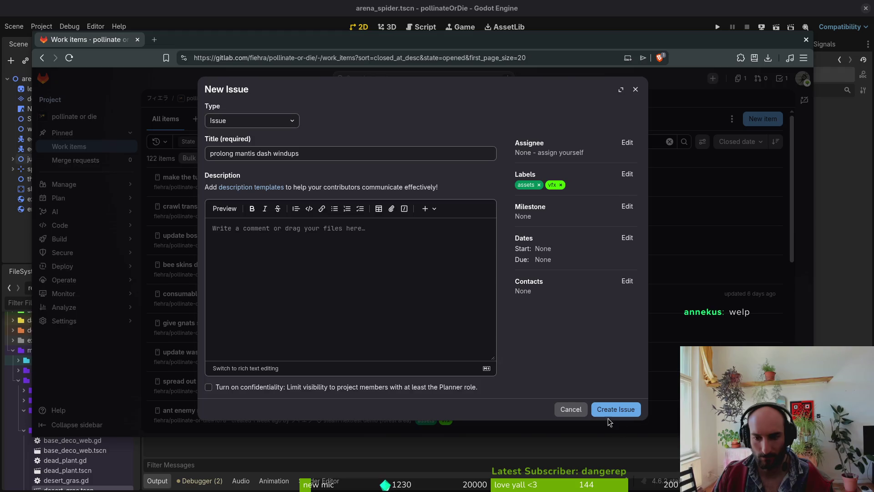
{"action": "left_click", "coordinate": [627, 205]}
{"action": "left_click", "coordinate": [572, 282]}
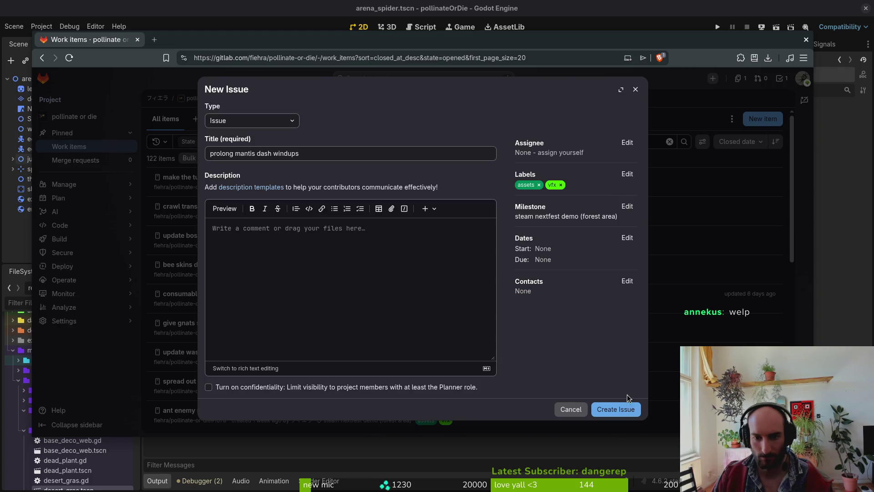
{"action": "left_click", "coordinate": [626, 408]}
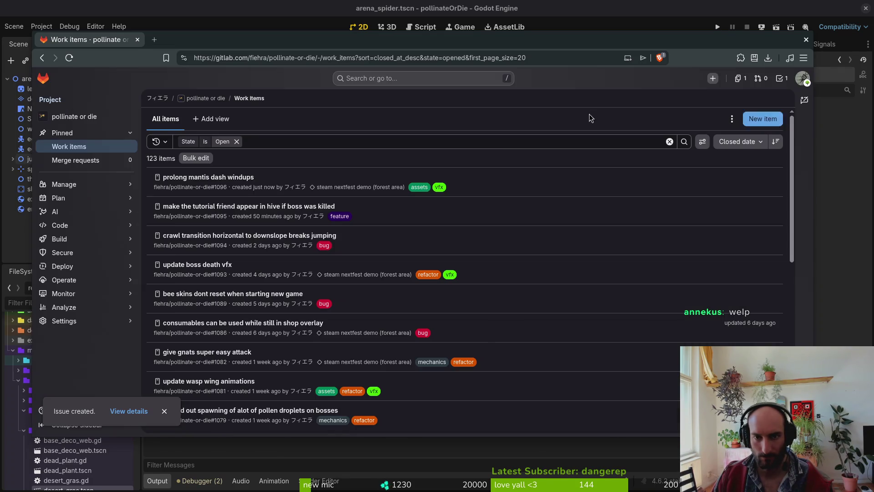
{"action": "mouse_move", "coordinate": [88, 213]}
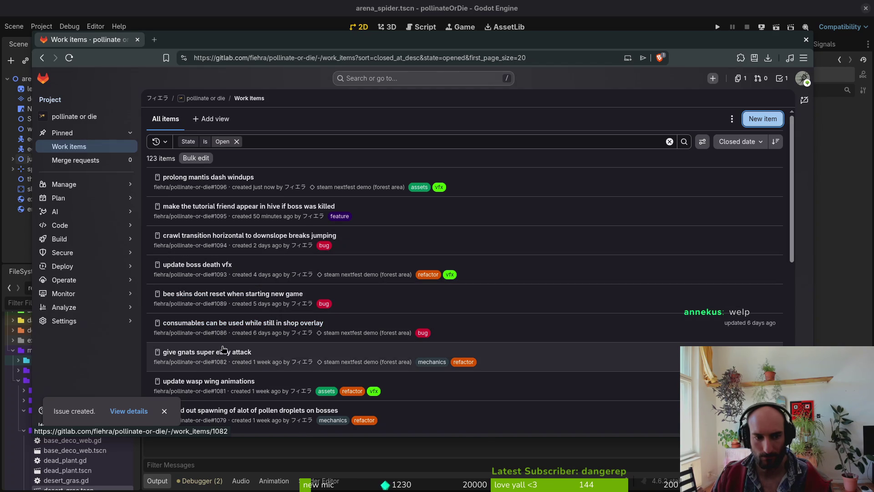
Review the GitLab work items list, then close the browser to return to Godot
{"action": "scroll", "coordinate": [536, 324], "scroll_direction": "down", "scroll_amount": 2}
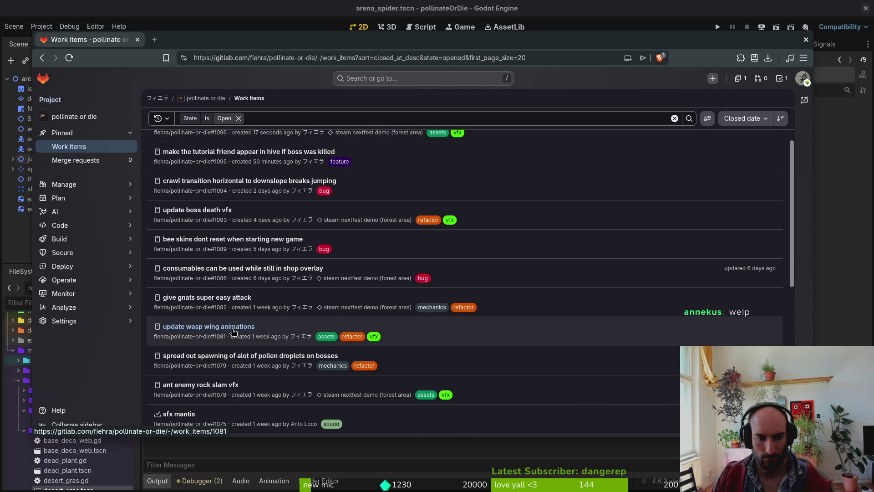
{"action": "scroll", "coordinate": [522, 351], "scroll_direction": "down", "scroll_amount": 2}
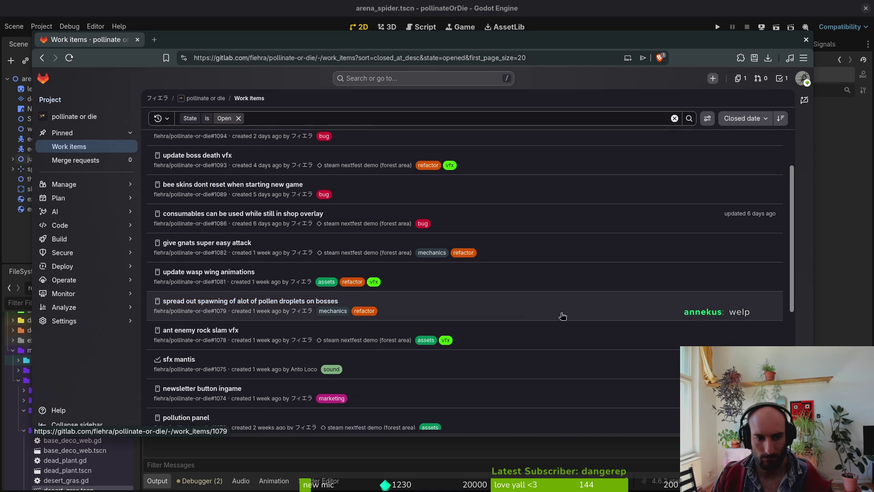
{"action": "scroll", "coordinate": [586, 319], "scroll_direction": "down", "scroll_amount": 2}
{"action": "scroll", "coordinate": [578, 326], "scroll_direction": "up", "scroll_amount": 5}
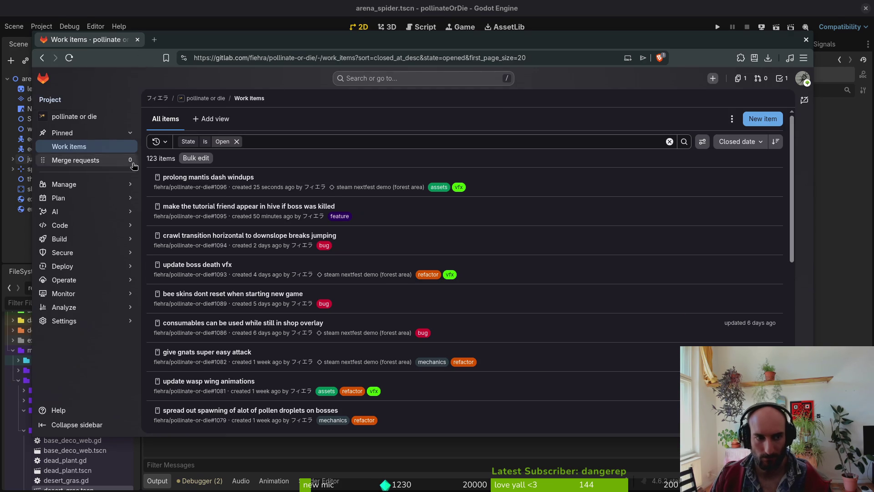
{"action": "left_click", "coordinate": [138, 39]}
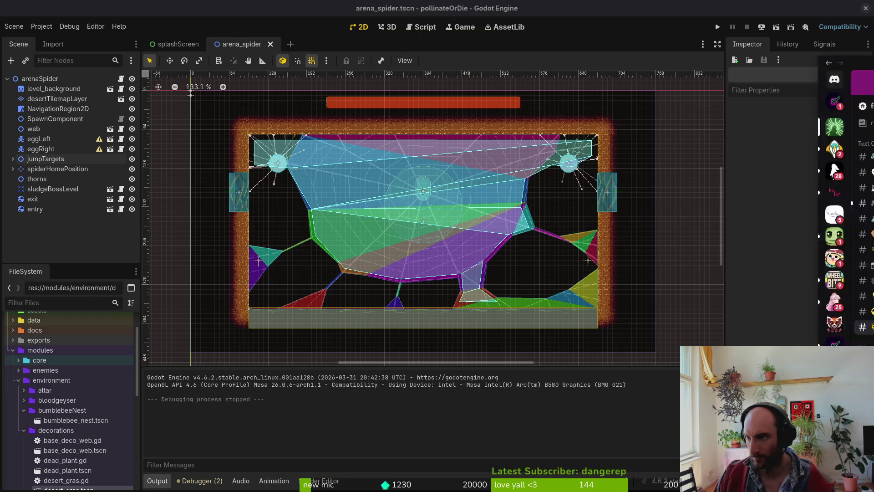
Reply to the gas pipes message that Scourgebringer's light attack moves the player left to right
{"action": "left_click_drag", "start_coordinate": [873, 358], "coordinate": [601, 358]}
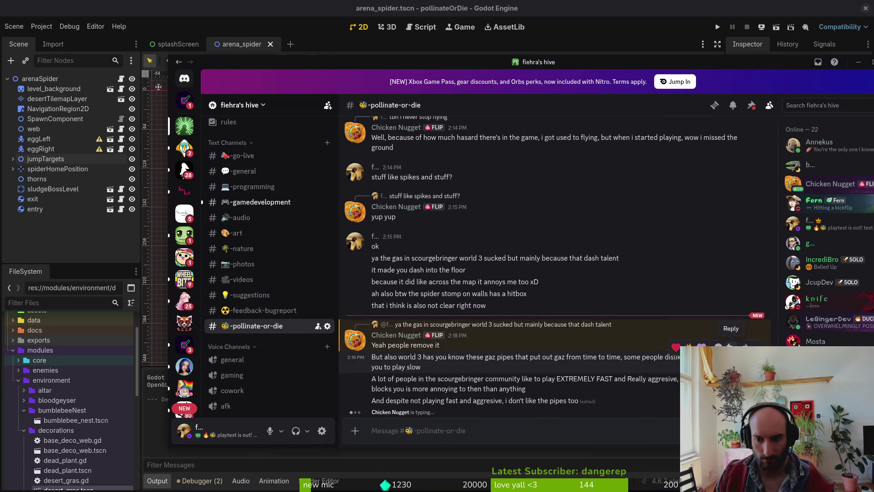
{"action": "left_click", "coordinate": [730, 345]}
{"action": "type", "text": "ya also the lightattac"}
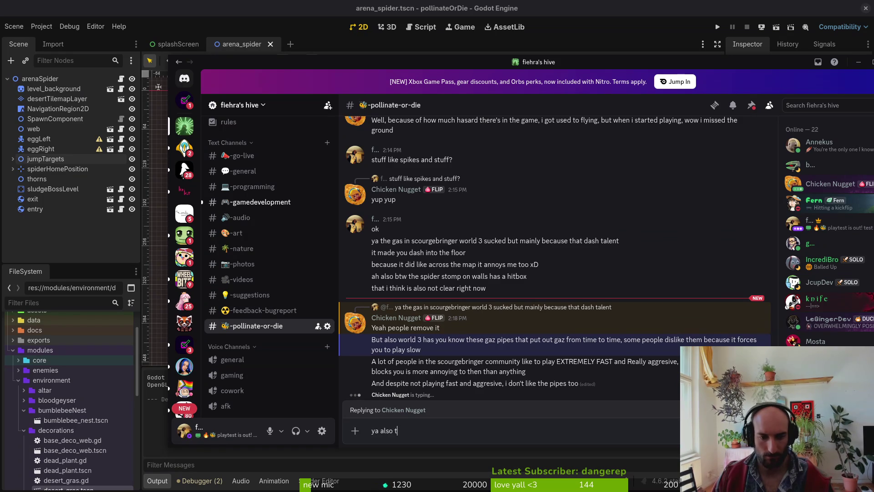
{"action": "type", "text": "k in scourgebringer lo"}
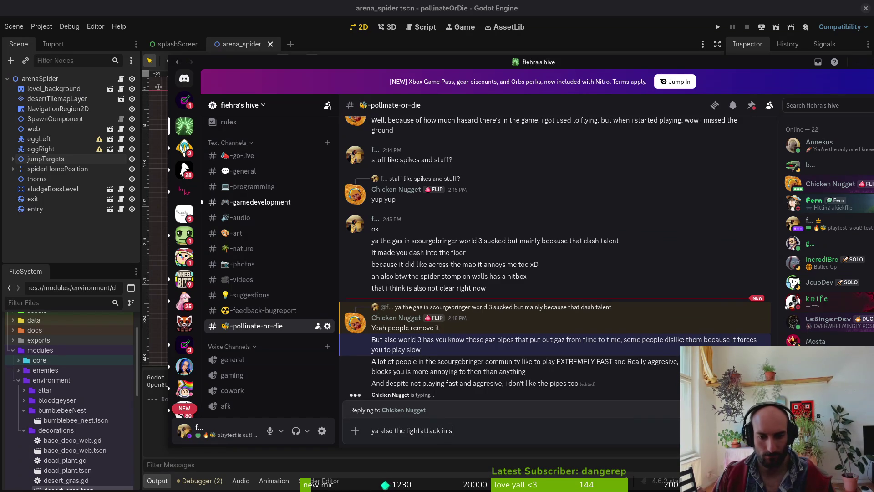
{"action": "key", "text": "BackSpace"}
{"action": "key", "text": "BackSpace"}
{"action": "type", "text": "m"}
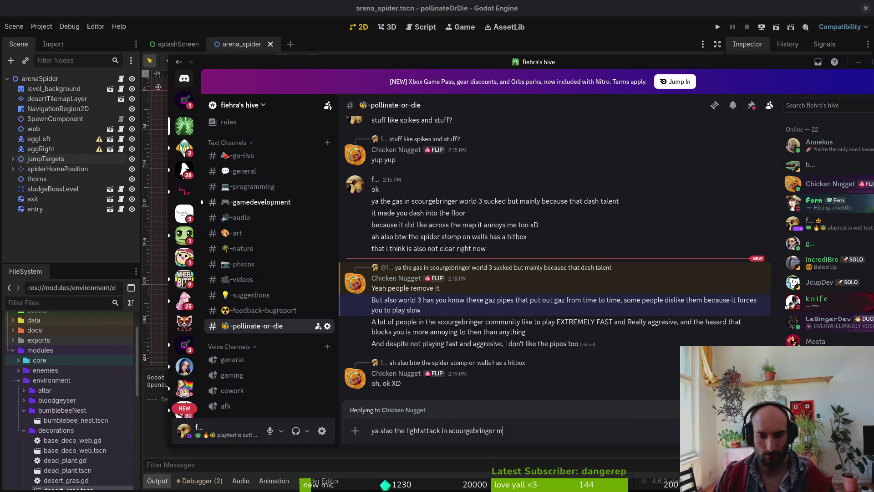
{"action": "type", "text": "oves the player left to right"}
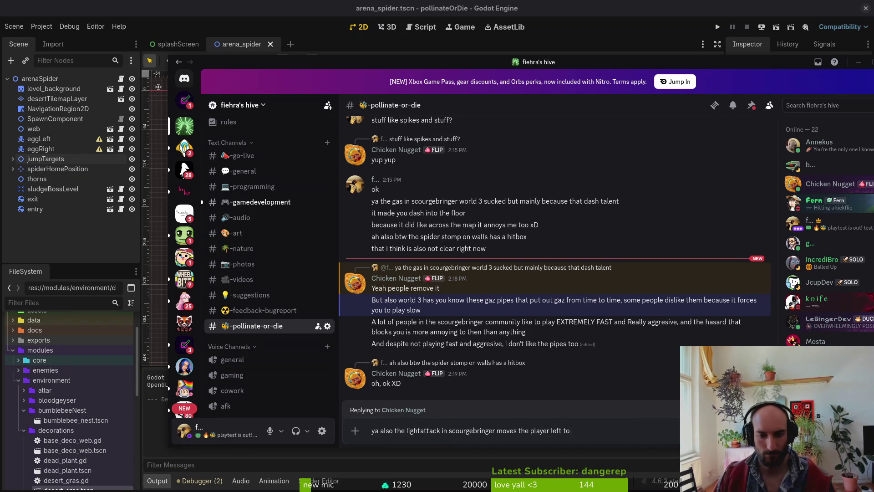
{"action": "key", "text": "Return"}
{"action": "type", "text": "so"}
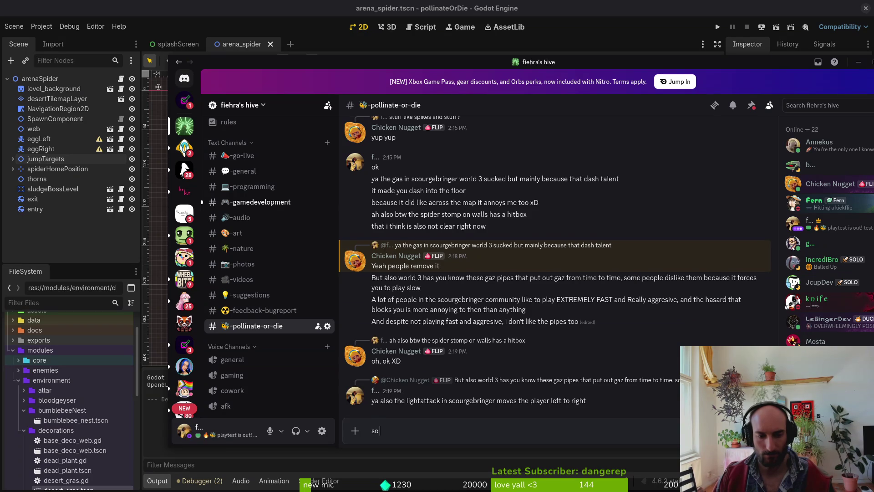
{"action": "type", "text": " you hit them e"}
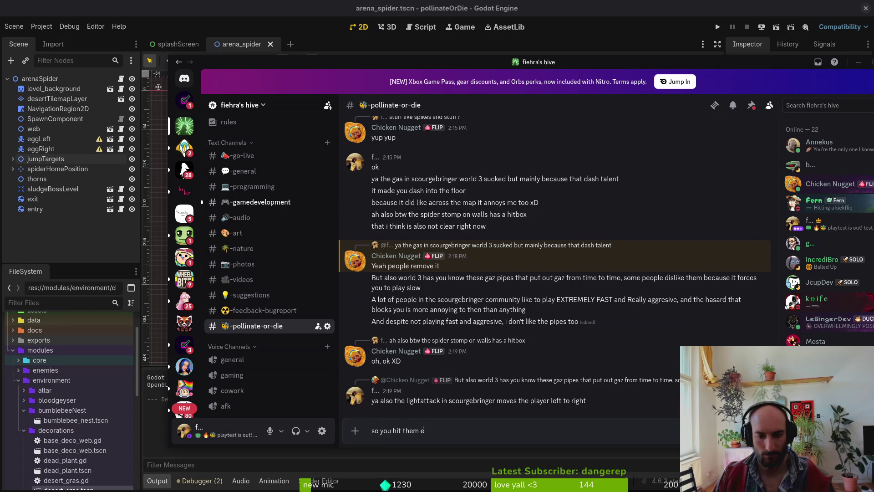
{"action": "type", "text": "ven tho your spaming an ae"}
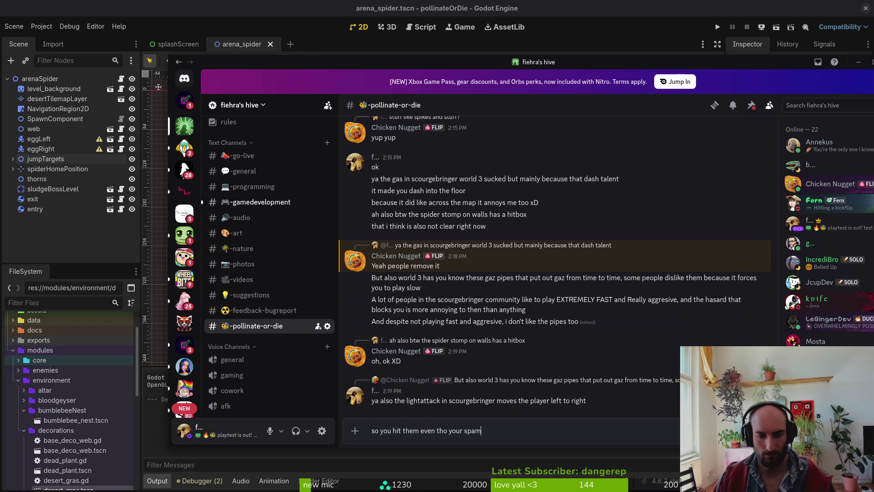
{"action": "key", "text": "BackSpace"}
{"action": "key", "text": "BackSpace"}
{"action": "type", "text": "enemy i noticed"}
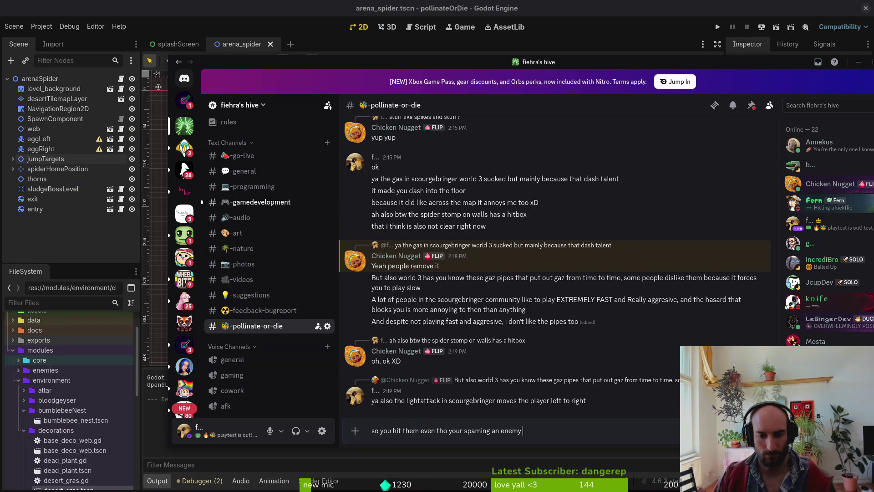
{"action": "key", "text": "Return"}
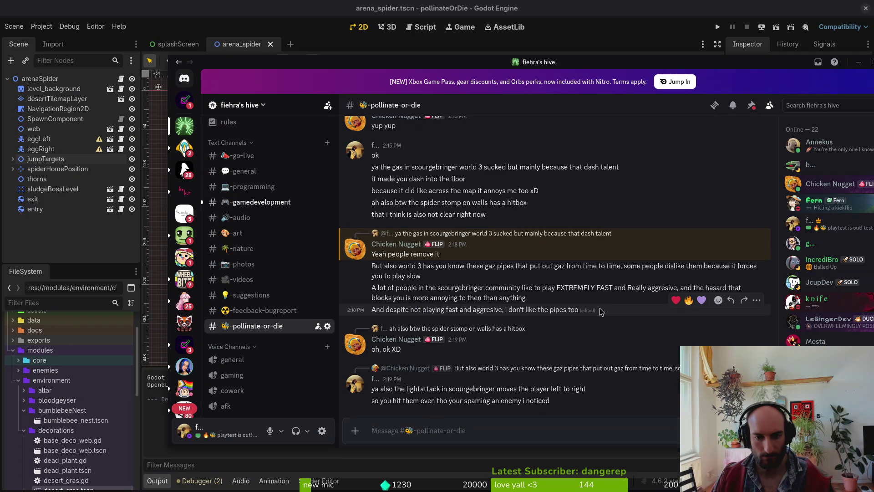
Reply to the pipes message that you do play aggressively if you want to attack the boss constantly, plus 'lol'
{"action": "left_click", "coordinate": [731, 301]}
{"action": "type", "text": "you follo"}
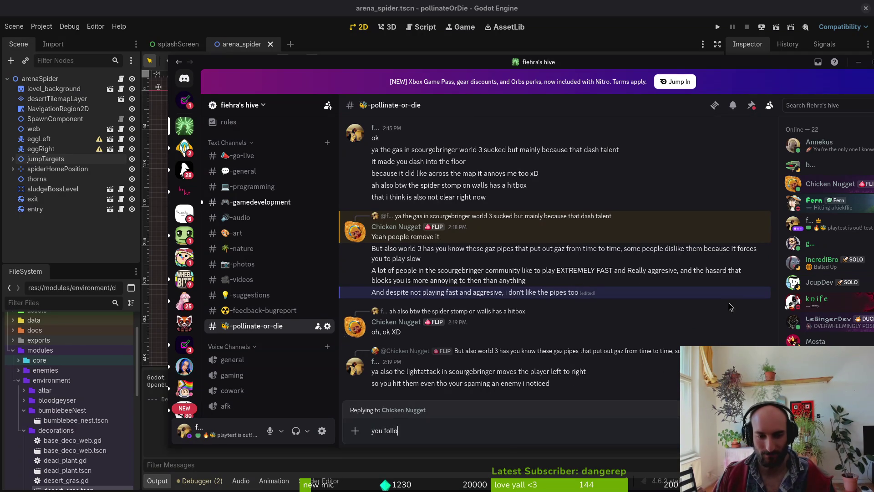
{"action": "key", "text": "BackSpace"}
{"action": "key", "text": "BackSpace"}
{"action": "key", "text": "BackSpace"}
{"action": "type", "text": "i think y"}
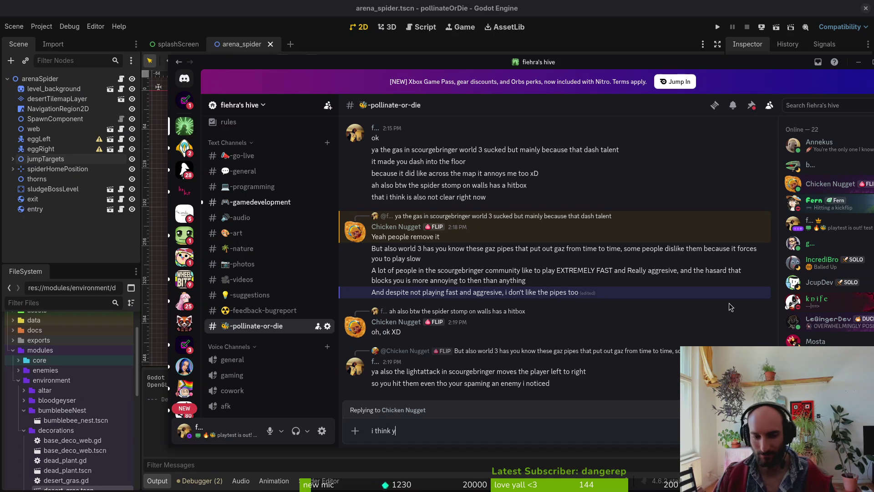
{"action": "type", "text": "ou do play ag"}
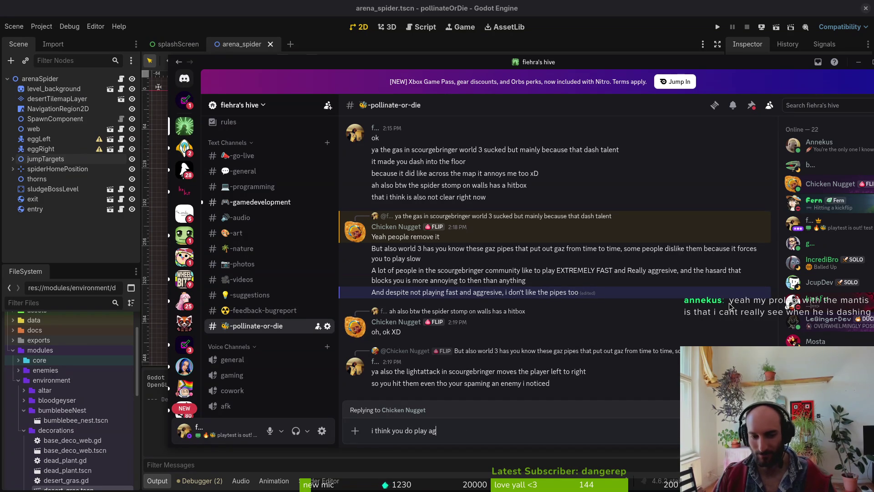
{"action": "type", "text": "gressive if"}
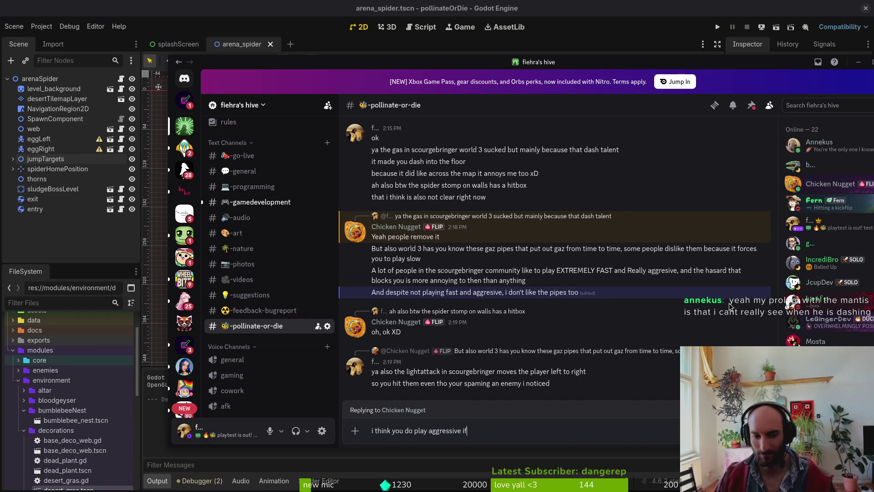
{"action": "type", "text": " you tell me you "}
{"action": "type", "text": "wnat to attack the boss wh"}
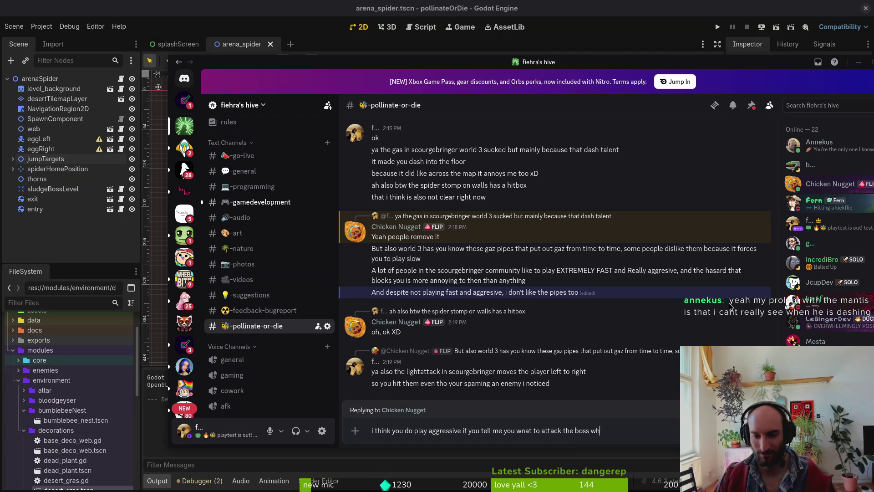
{"action": "type", "text": "enver it attacks tbh xDDD"}
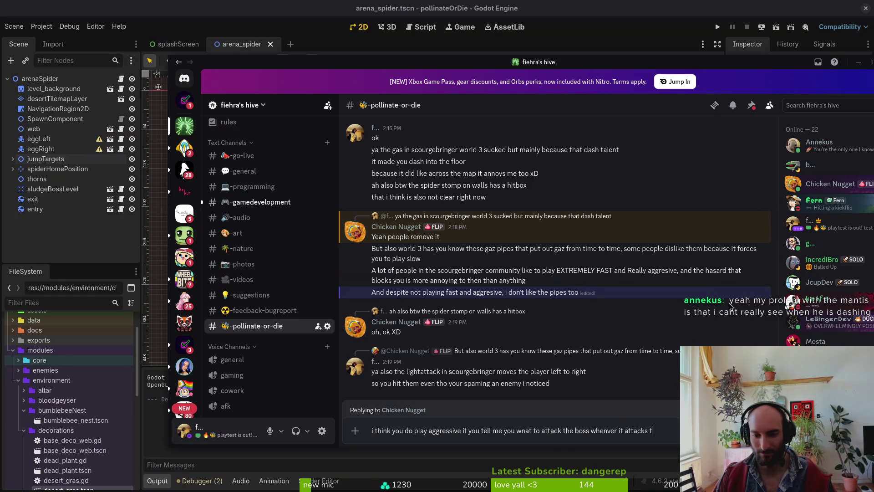
{"action": "key", "text": "Return"}
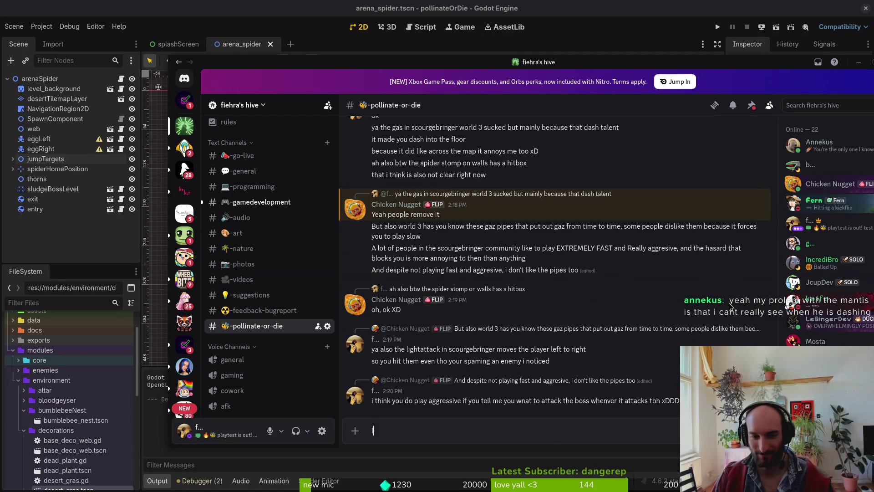
{"action": "key", "text": "Return"}
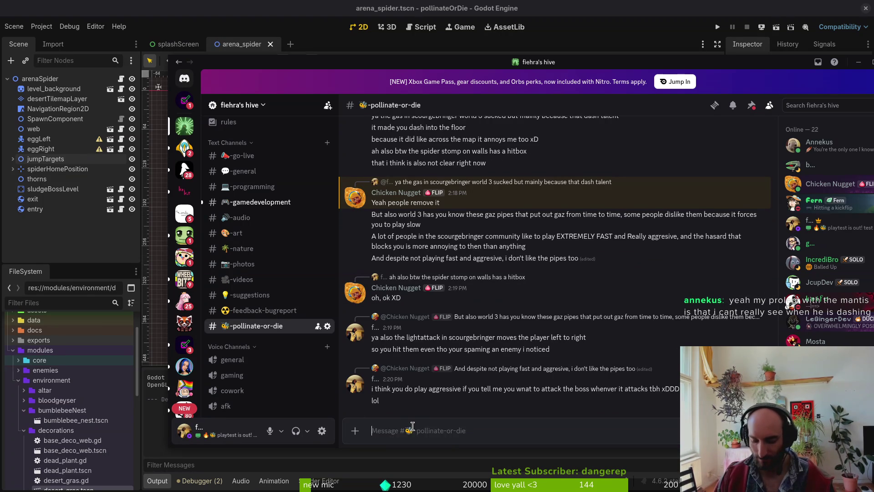
Post 'but lemme adds someparticles' followed by a ':D' grin
{"action": "type", "text": "but lemme adds s"}
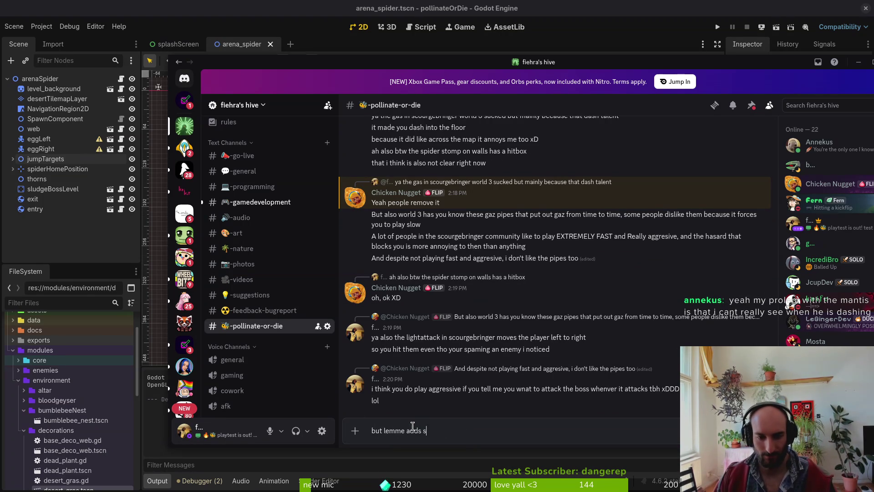
{"action": "type", "text": "omeparticles etc"}
{"action": "key", "text": "Return"}
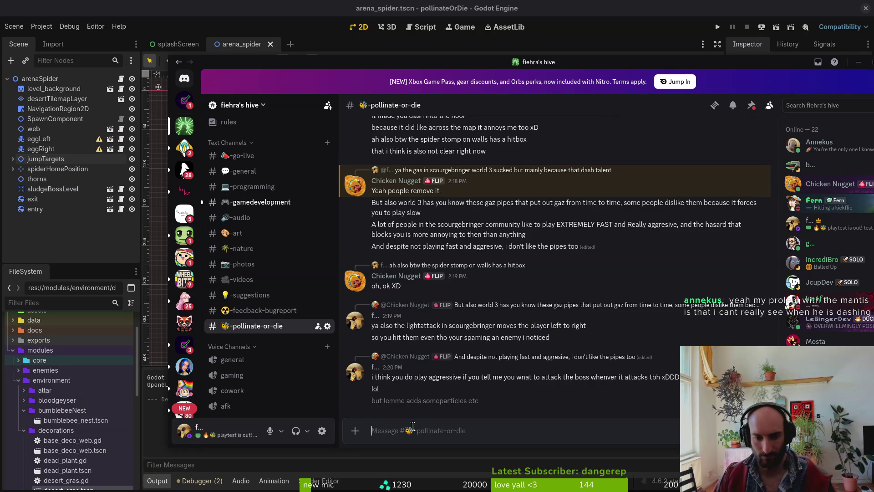
{"action": "type", "text": "and"}
{"action": "key", "text": "BackSpace"}
{"action": "key", "text": "BackSpace"}
{"action": "key", "text": "BackSpace"}
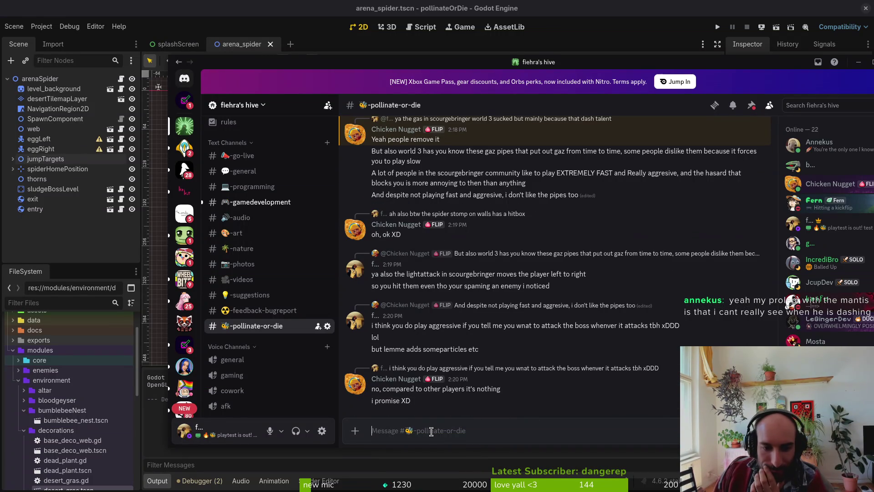
{"action": "type", "text": "Lp"}
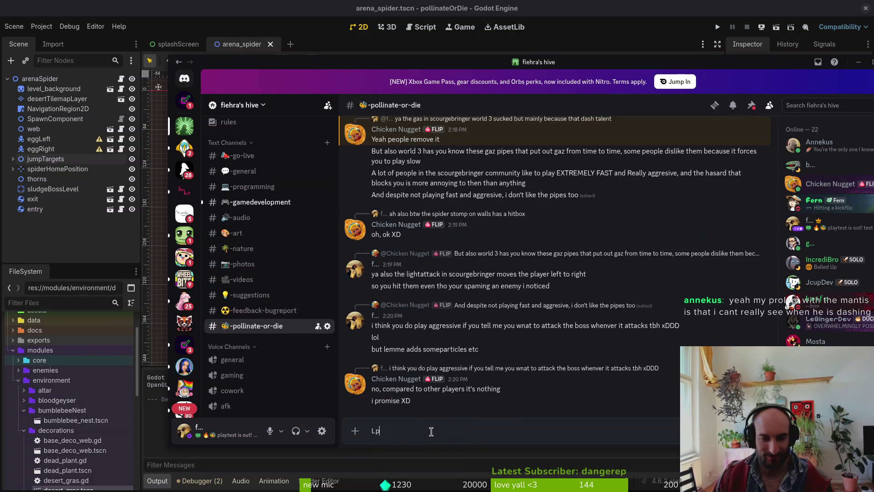
{"action": "key", "text": "BackSpace"}
{"action": "key", "text": "BackSpace"}
{"action": "type", "text": ":D"}
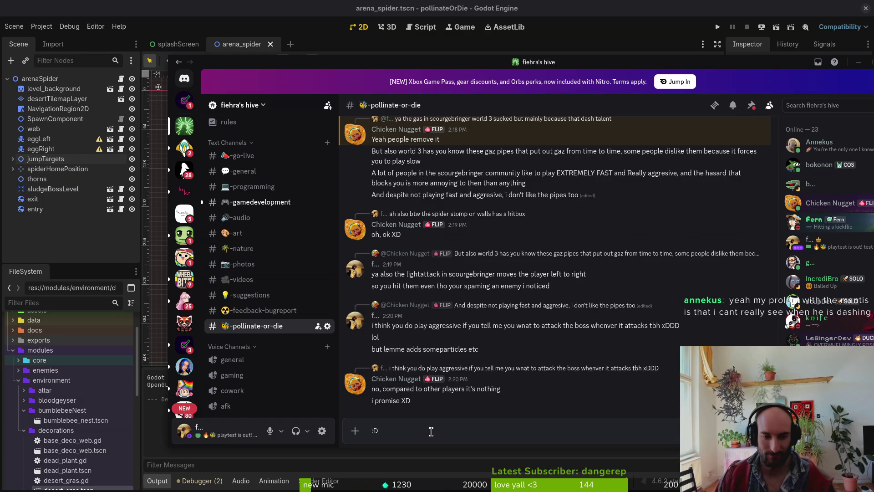
{"action": "key", "text": "Return"}
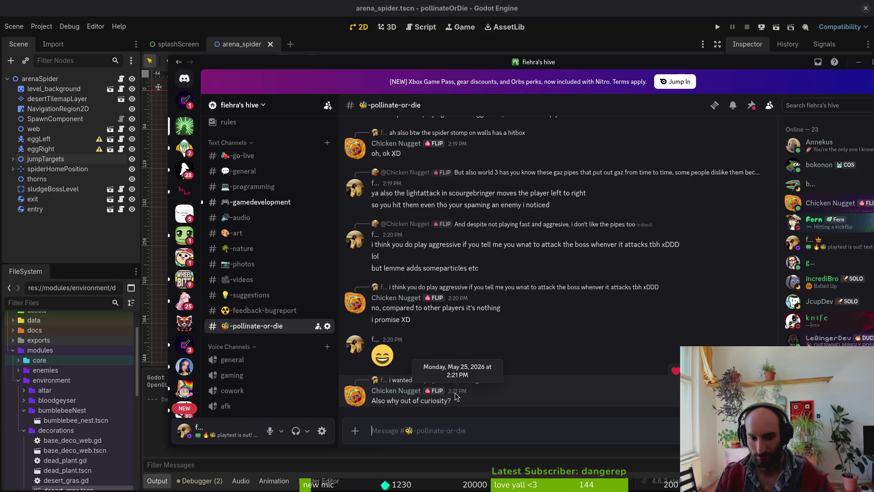
Send 'so you fly' and then 'youre a bee xD', fixing the typo in the second message
{"action": "type", "text": "so you fly"}
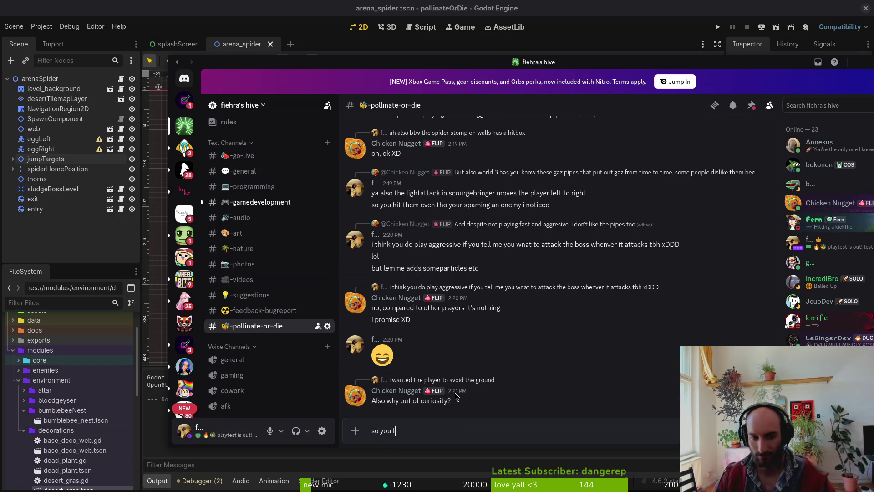
{"action": "key", "text": "Return"}
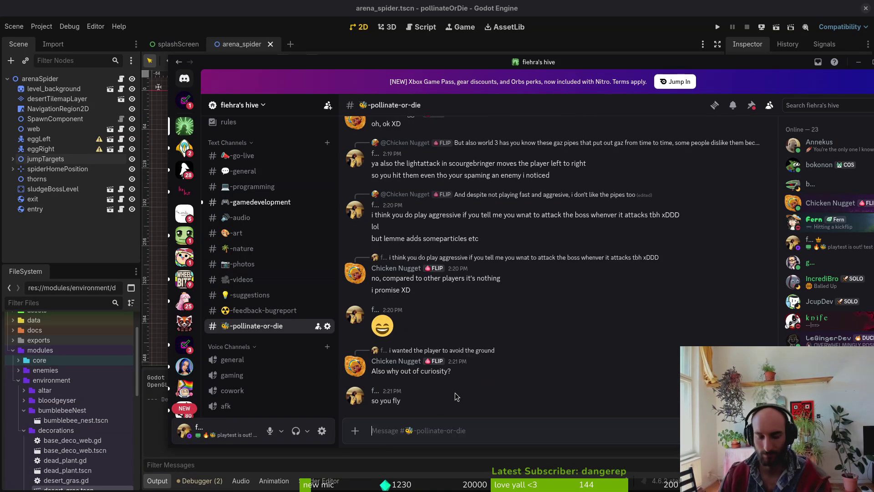
{"action": "type", "text": "you a"}
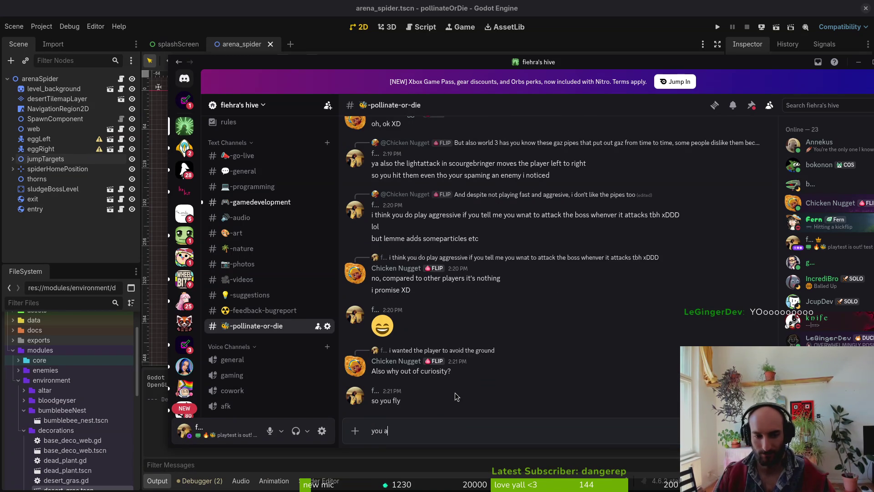
{"action": "key", "text": "BackSpace"}
{"action": "key", "text": "BackSpace"}
{"action": "type", "text": "re a bees"}
{"action": "key", "text": "BackSpace"}
{"action": "key", "text": "BackSpace"}
{"action": "key", "text": "BackSpace"}
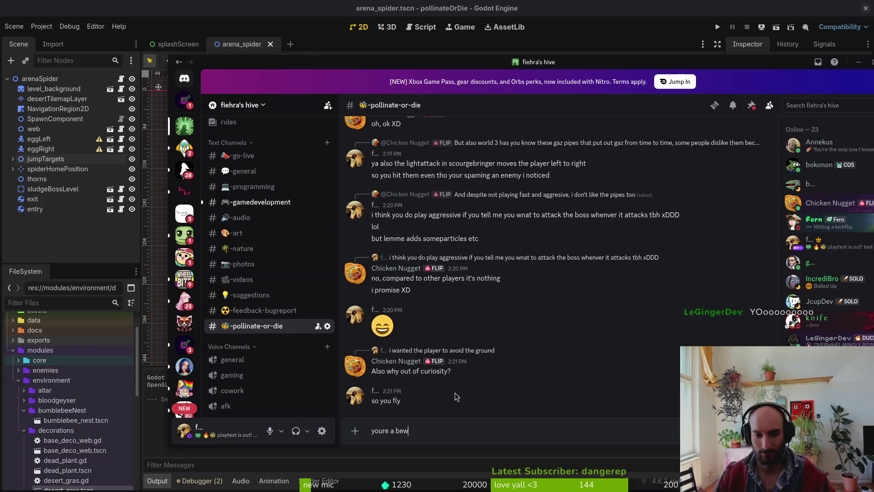
{"action": "type", "text": "ee xD"}
{"action": "key", "text": "Return"}
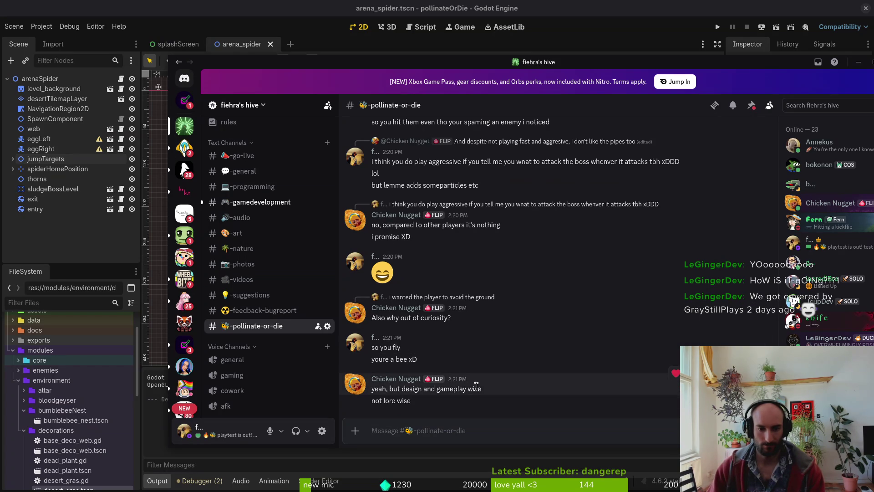
{"action": "left_click", "coordinate": [737, 374]}
{"action": "type", "text": "so you fly"}
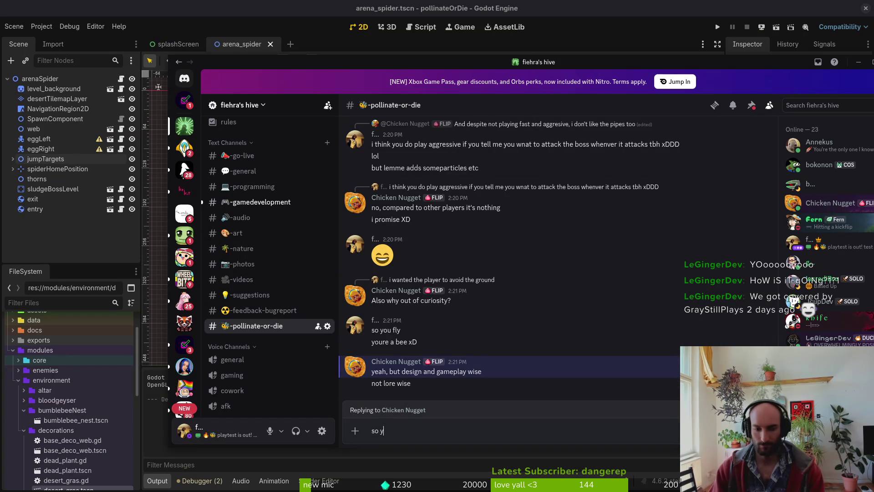
{"action": "key", "text": "Return"}
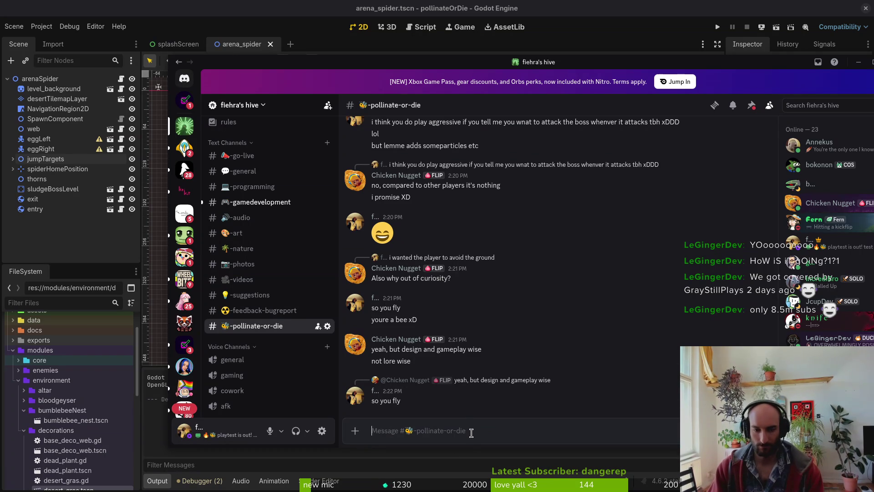
{"action": "type", "text": "why wa"}
{"action": "key", "text": "BackSpace"}
{"action": "key", "text": "BackSpace"}
{"action": "key", "text": "BackSpace"}
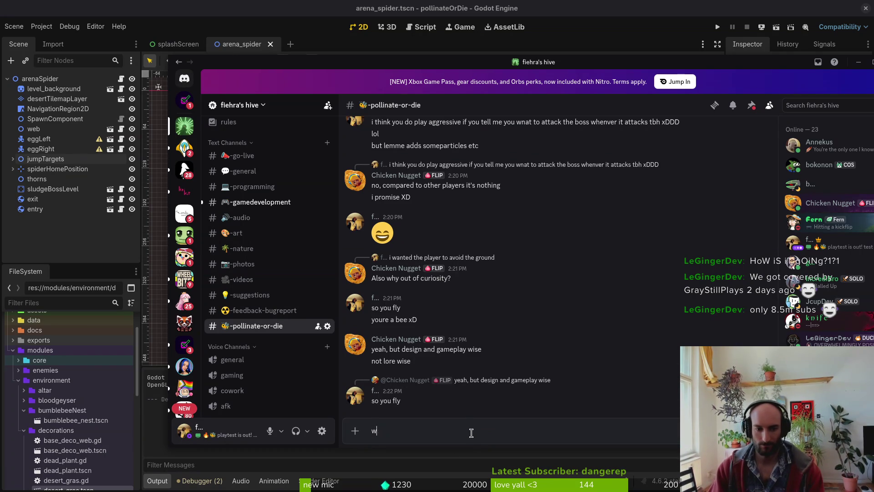
{"action": "key", "text": "BackSpace"}
{"action": "type", "text": "sitting on "}
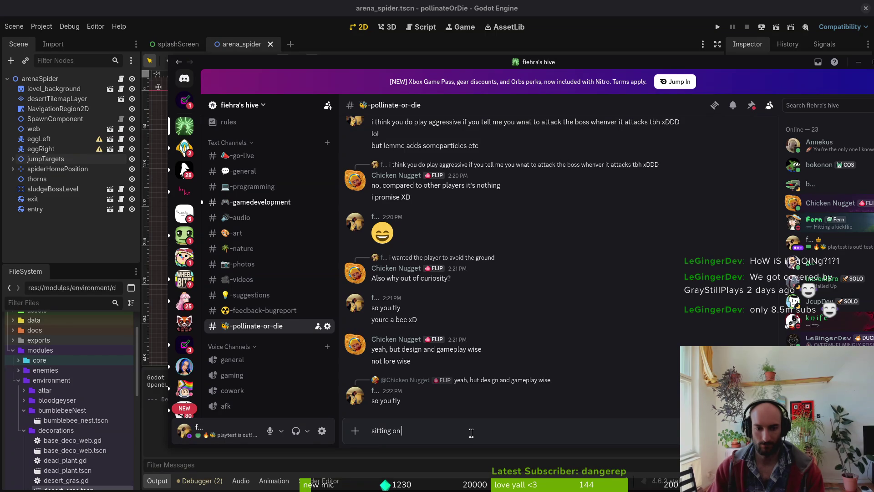
{"action": "type", "text": "ground doesnt feel "}
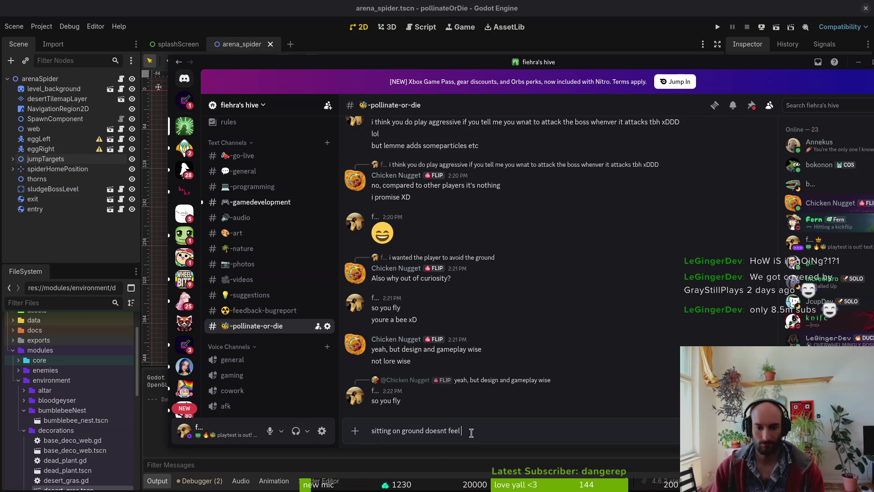
{"action": "type", "text": "very d"}
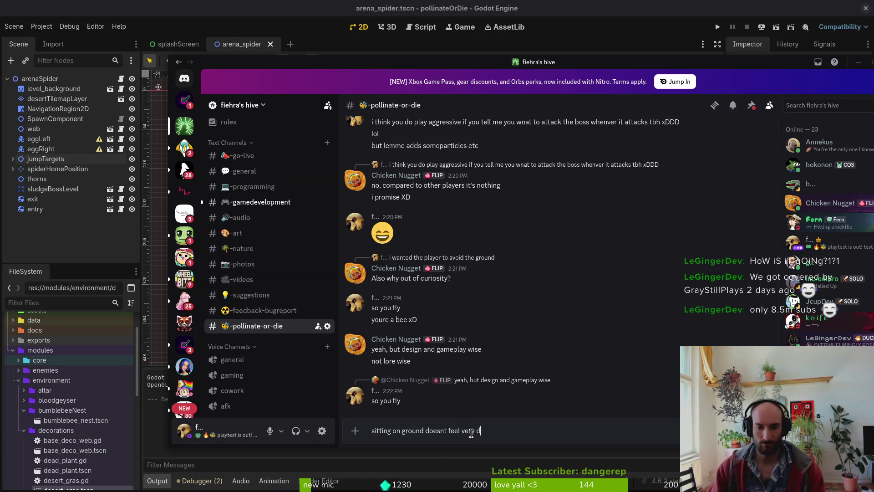
{"action": "type", "text": "ynamic imo"}
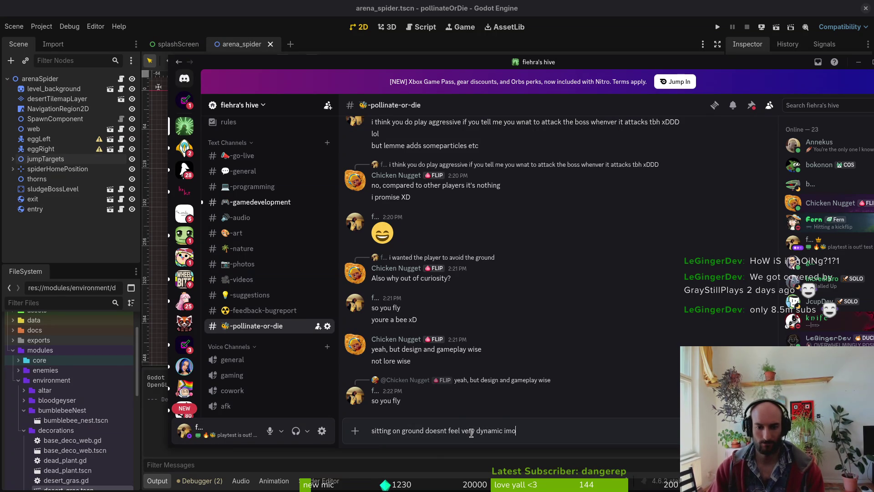
{"action": "key", "text": "Return"}
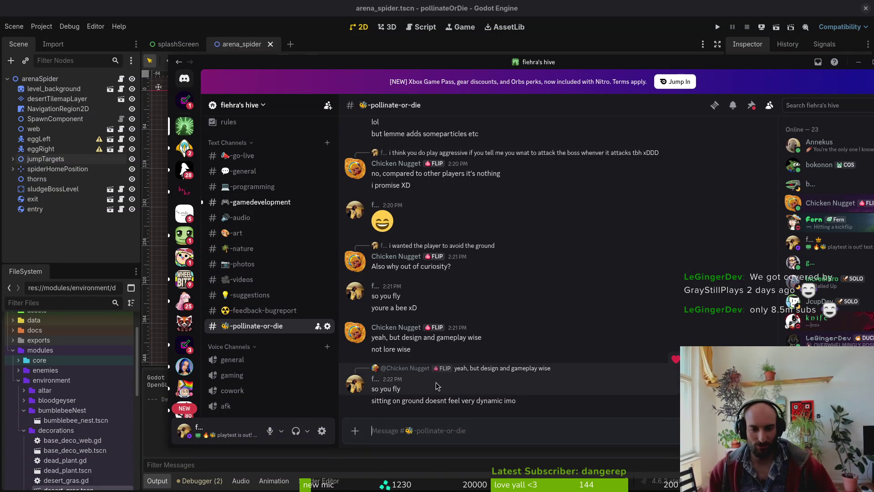
{"action": "left_click", "coordinate": [469, 428]}
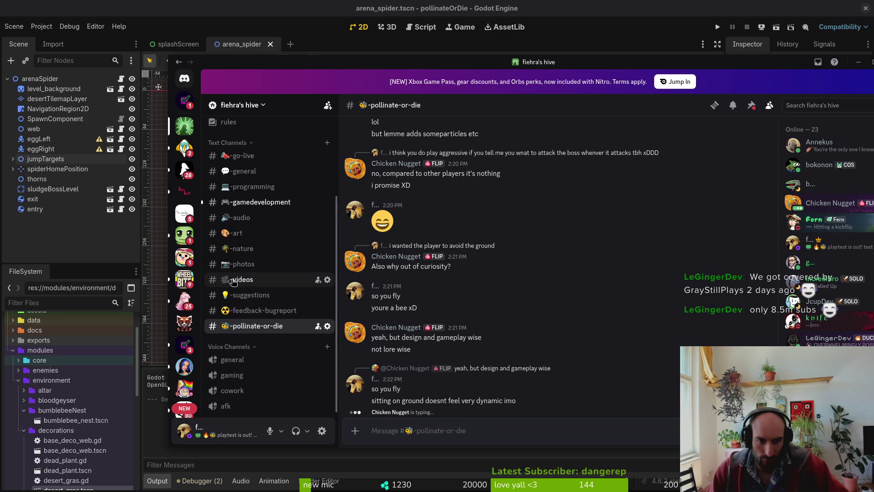
Check #gamedevelopment, return to #pollinate-or-die, and discard the unfinished draft about chilling
{"action": "left_click", "coordinate": [257, 202]}
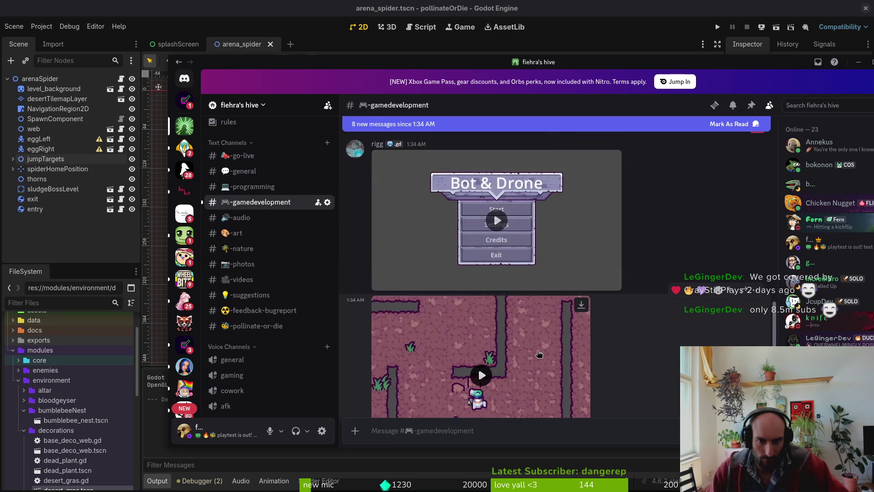
{"action": "scroll", "coordinate": [523, 359], "scroll_direction": "down", "scroll_amount": 4}
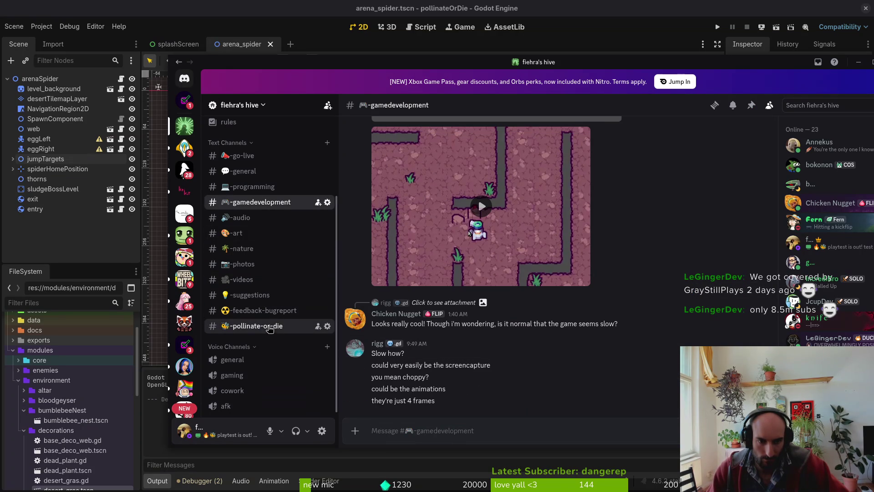
{"action": "left_click", "coordinate": [256, 326]}
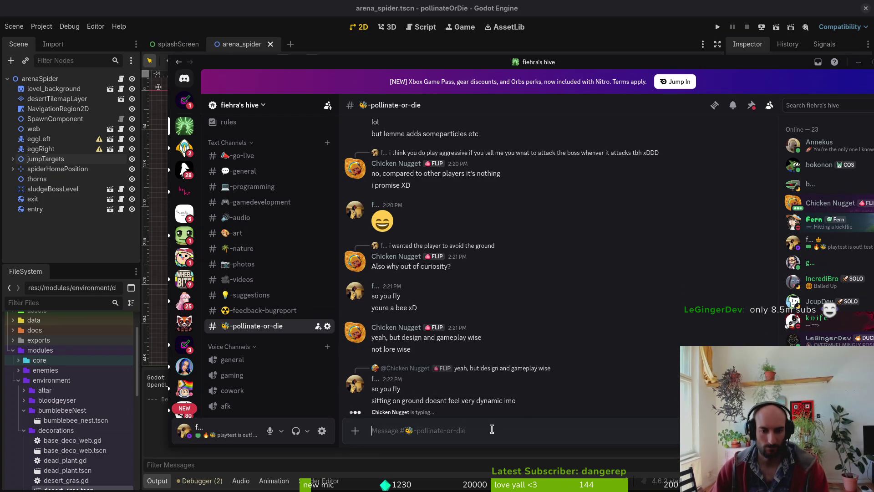
{"action": "type", "text": "y"}
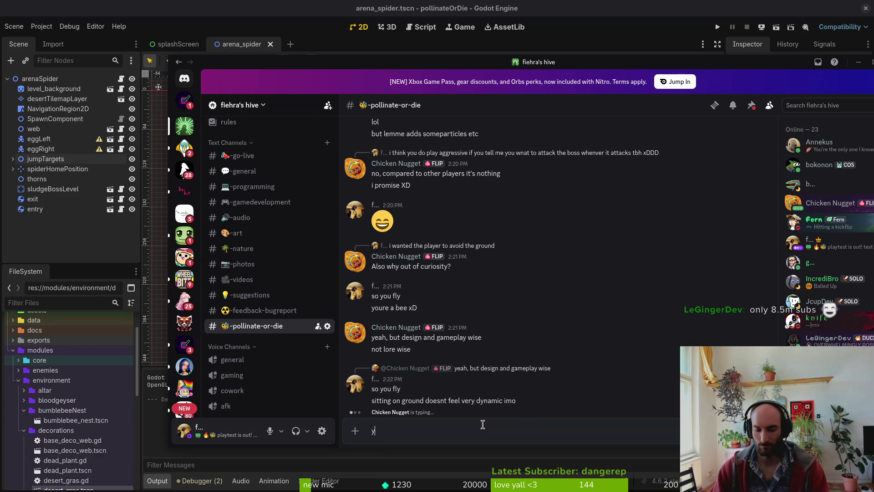
{"action": "type", "text": "ou want a second whe"}
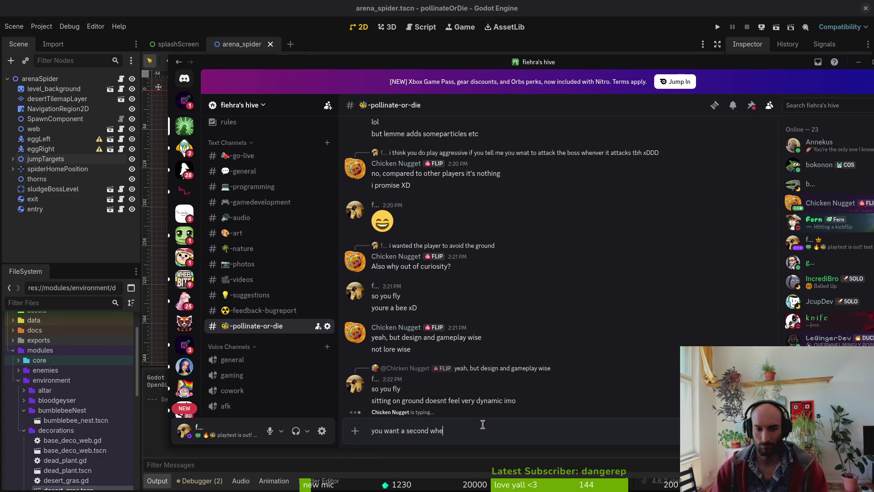
{"action": "type", "text": "re you cna chill"}
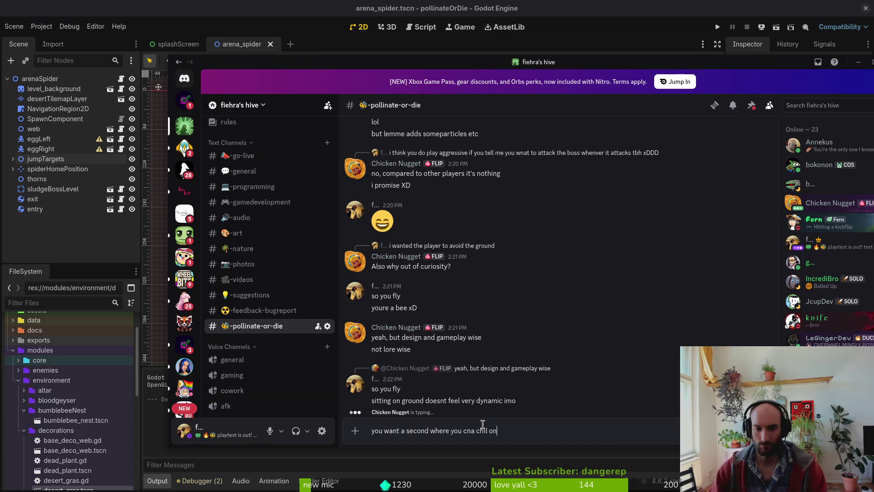
{"action": "key", "text": "ctrl+a"}
{"action": "key", "text": "BackSpace"}
Send 'also you can hango n the walls' and 'its basically the ground'
{"action": "type", "text": "also you can hango n the wal"}
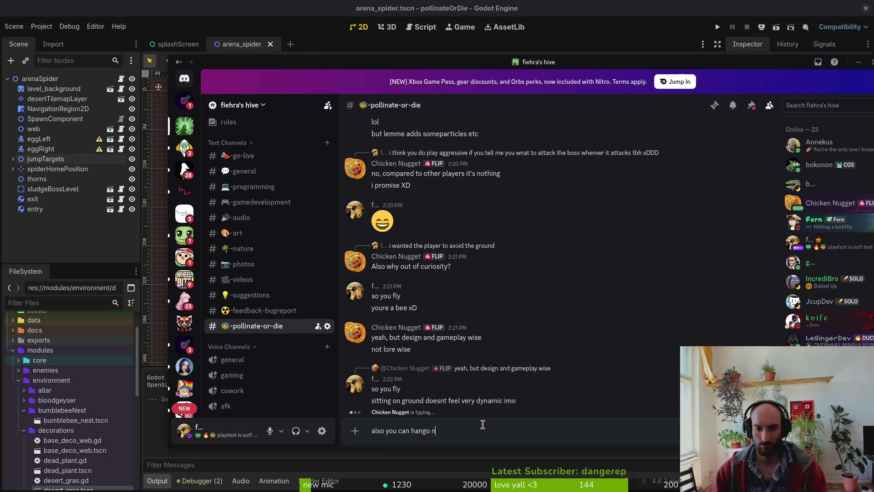
{"action": "key", "text": "BackSpace"}
{"action": "key", "text": "BackSpace"}
{"action": "type", "text": "alls"}
{"action": "key", "text": "Return"}
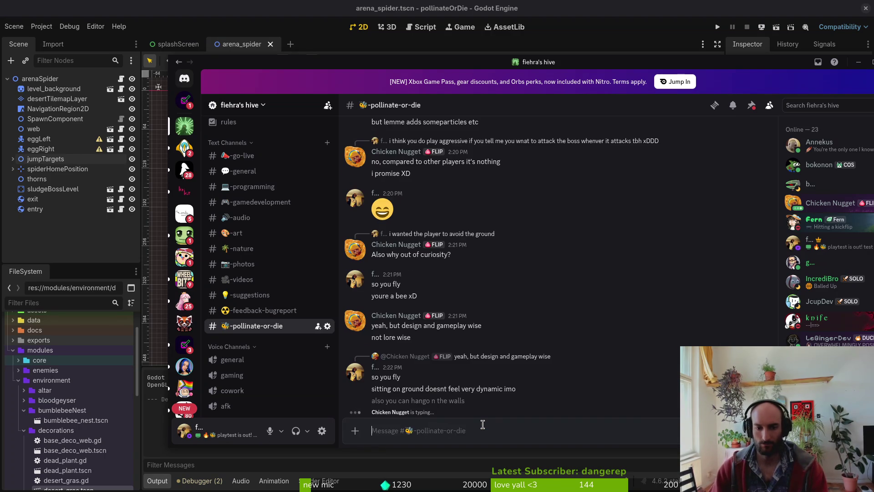
{"action": "type", "text": "its basically the ground"}
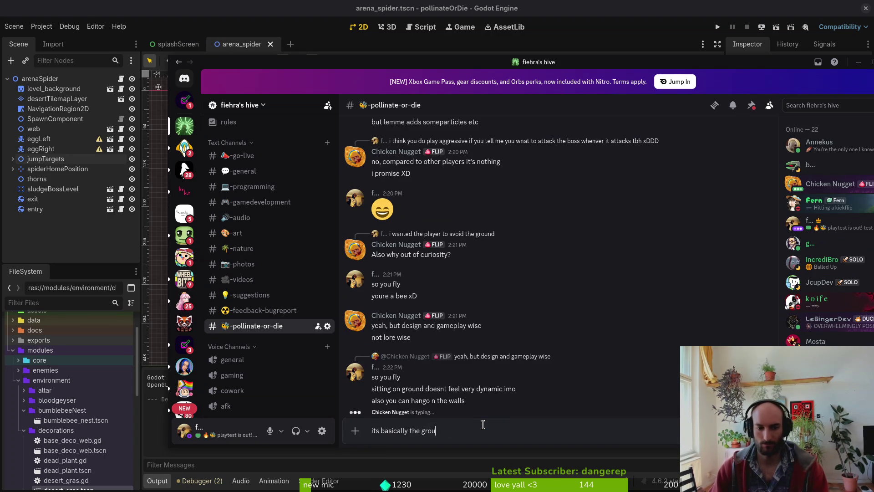
{"action": "key", "text": "Return"}
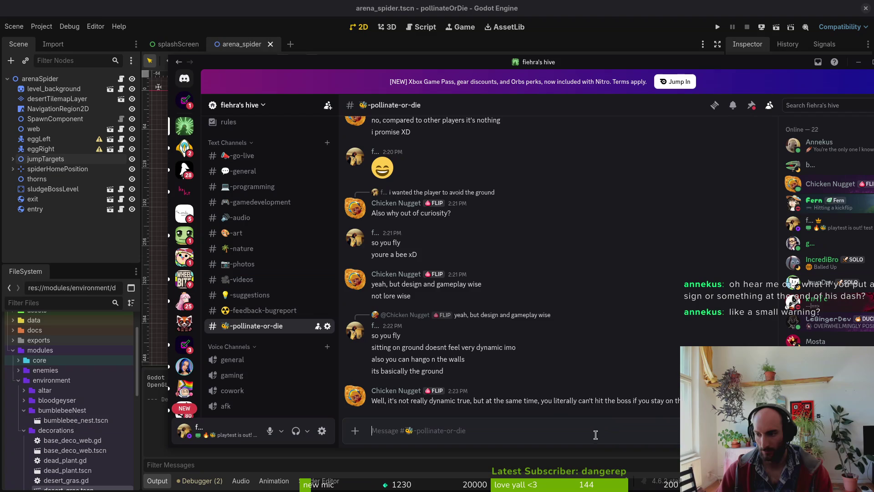
{"action": "left_click", "coordinate": [520, 430]}
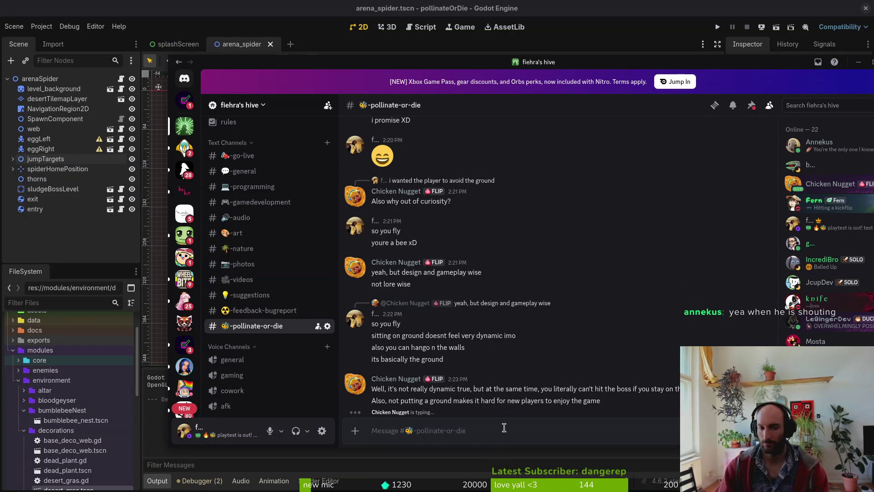
Send the two replies 'mhm' and 'ya on first boss thats true' in #pollinate-or-die
{"action": "left_click", "coordinate": [504, 427]}
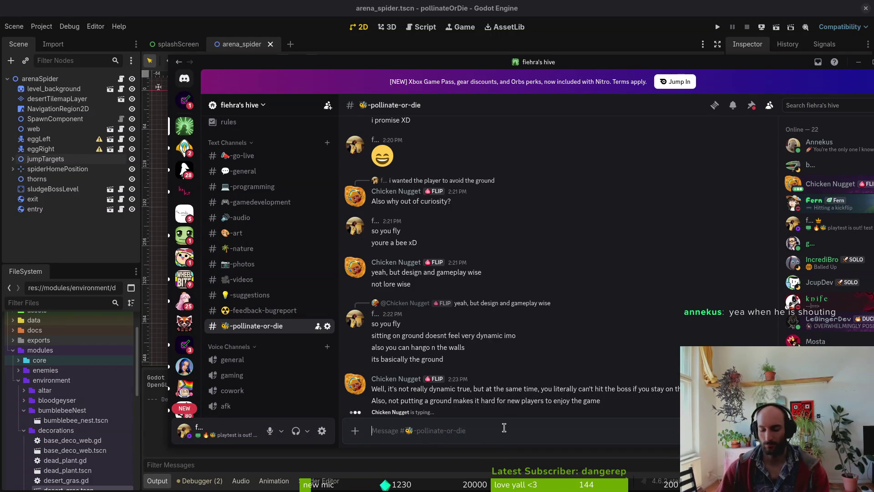
{"action": "type", "text": "mhm"}
{"action": "key", "text": "Return"}
{"action": "type", "text": "ya on f"}
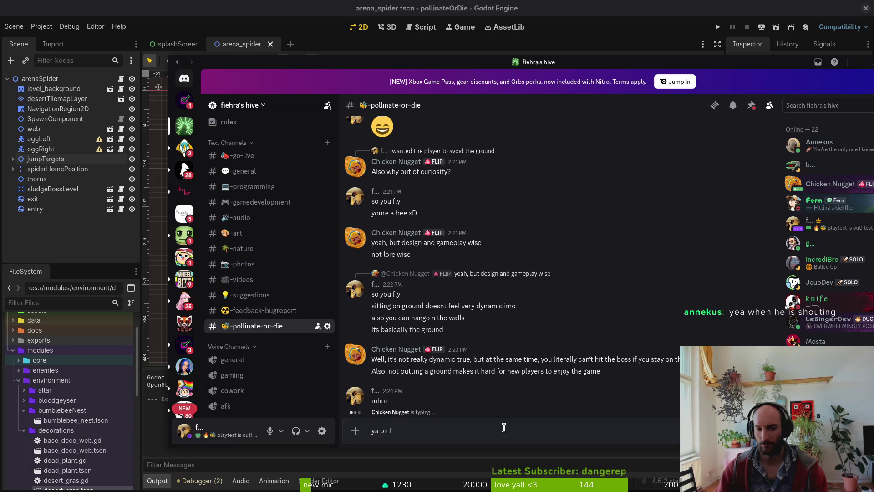
{"action": "type", "text": "irst boss thats tr"}
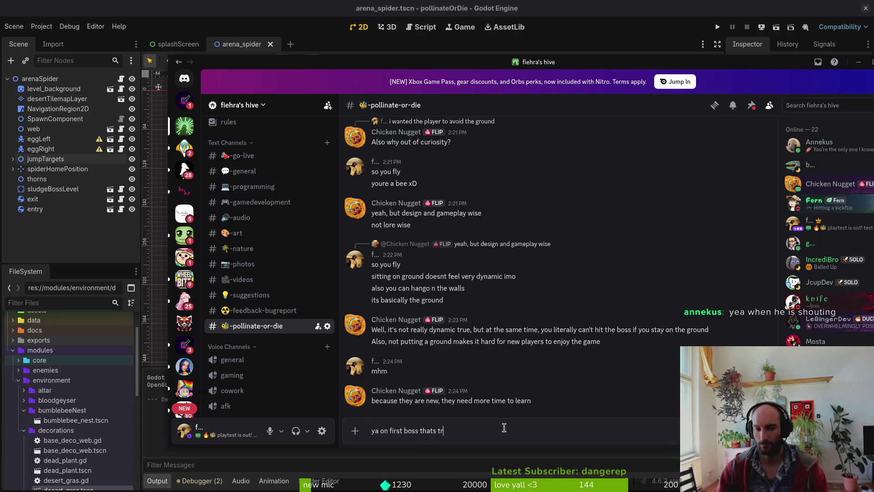
{"action": "type", "text": "ue"}
{"action": "key", "text": "Return"}
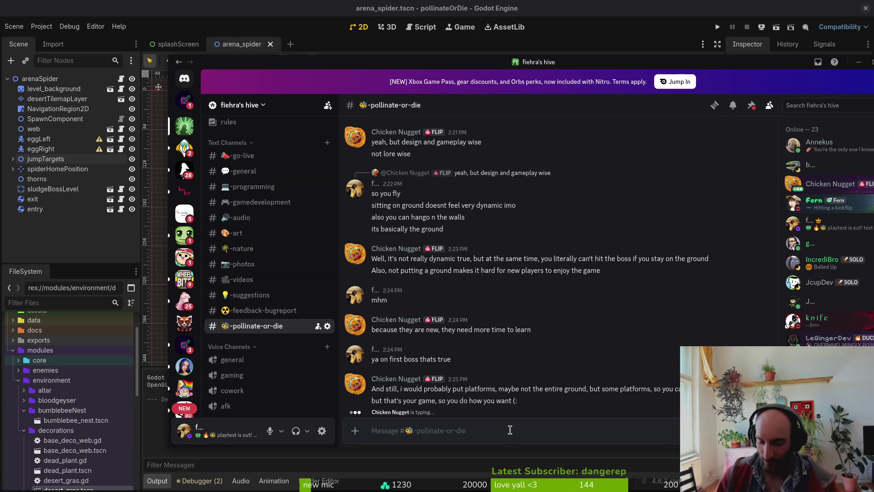
Send 'well i wnat it what players wnat' and then the correction 'want'
{"action": "type", "text": "well i wnat it what player"}
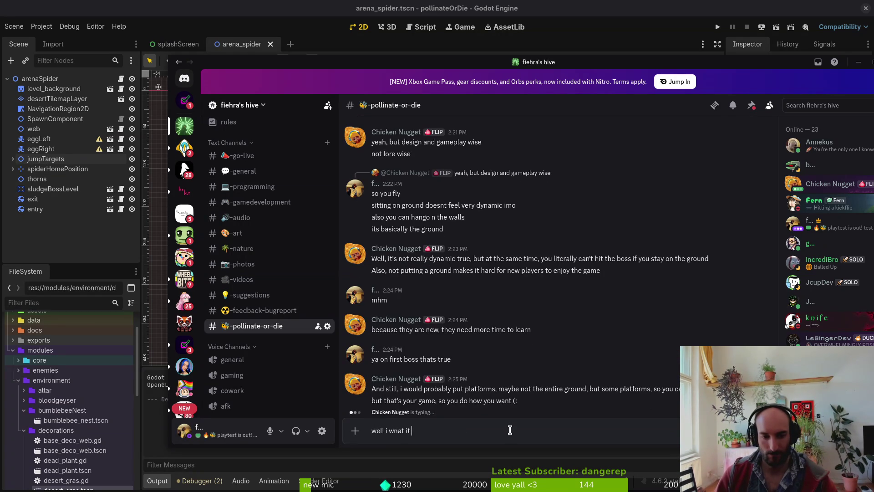
{"action": "type", "text": "s wnat"}
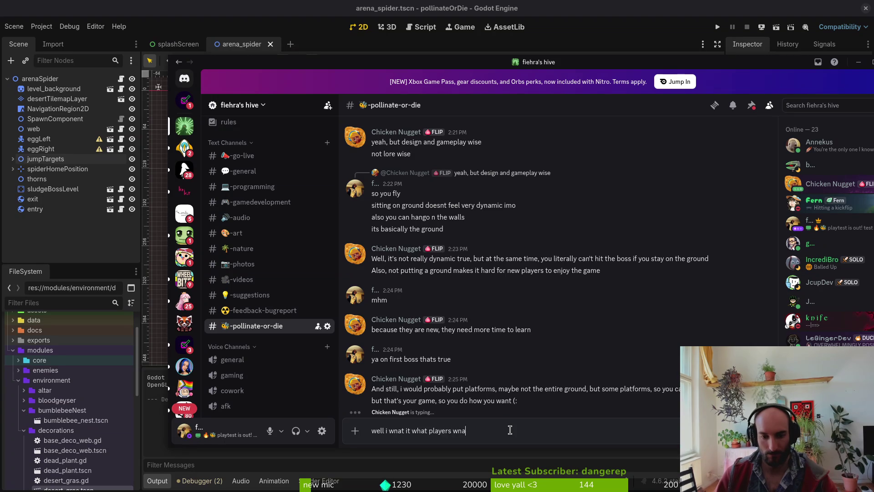
{"action": "key", "text": "Return"}
{"action": "type", "text": "want"}
{"action": "key", "text": "Return"}
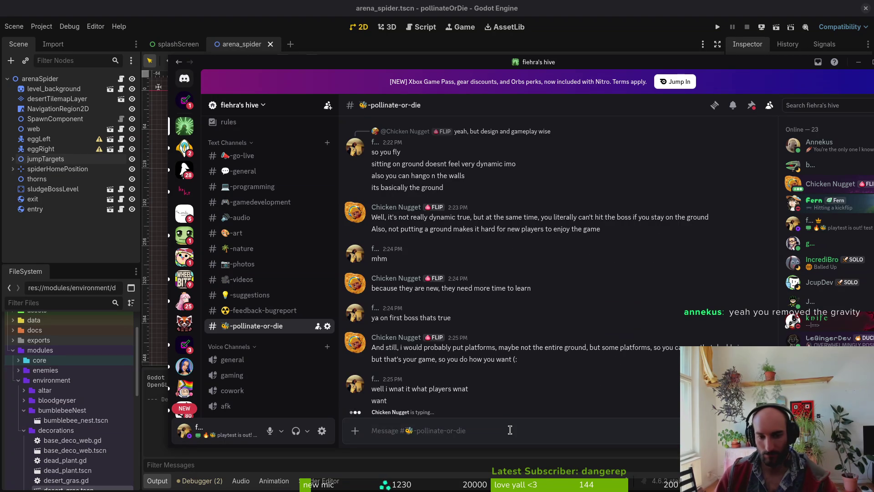
Discard the unfinished 'but ya not every' draft and reply 'fair' instead
{"action": "type", "text": "but ya "}
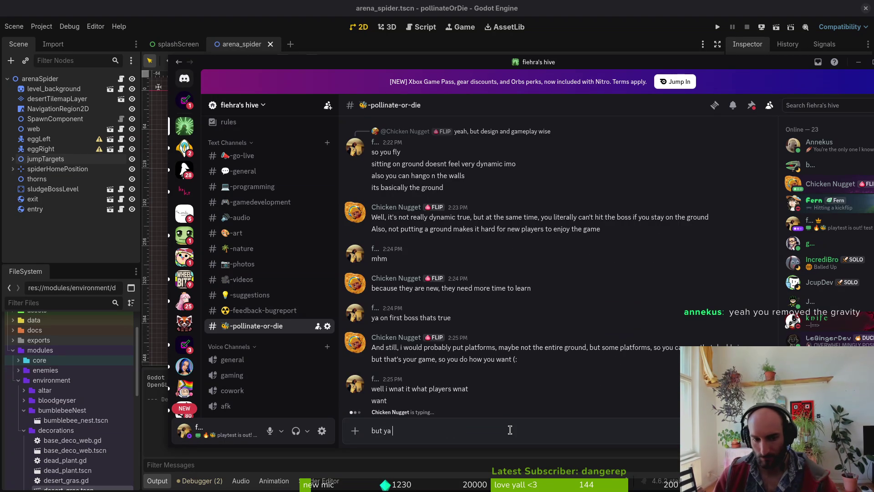
{"action": "type", "text": "not every"}
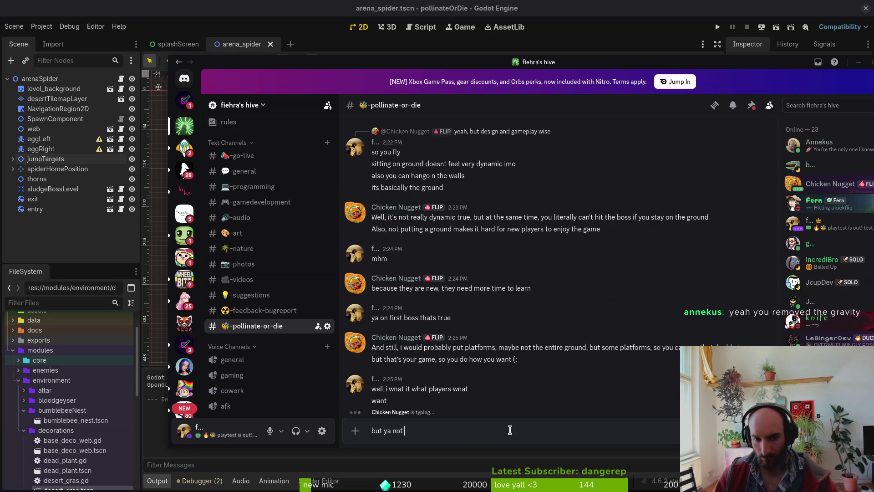
{"action": "key", "text": "ctrl+a"}
{"action": "key", "text": "BackSpace"}
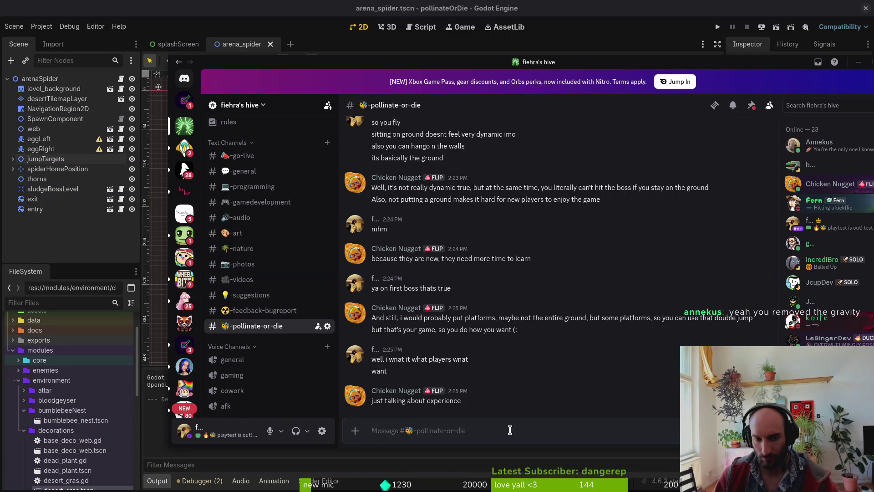
{"action": "type", "text": "fair"}
{"action": "key", "text": "Return"}
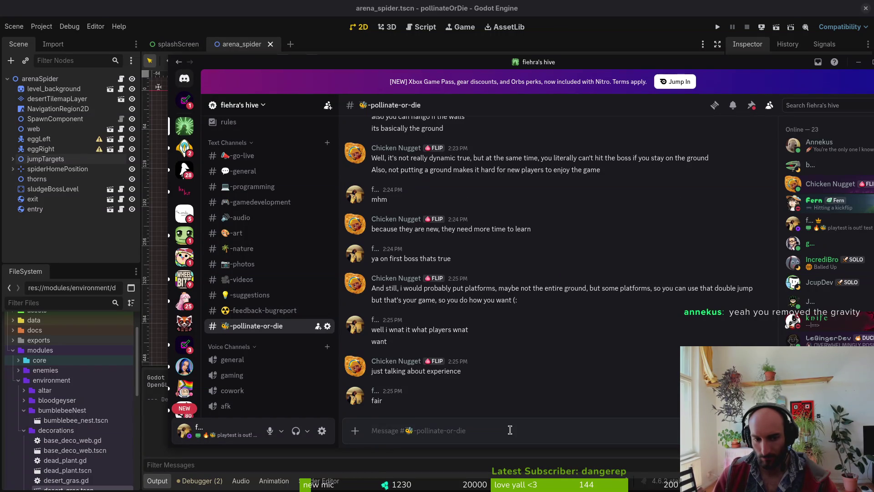
Send 'noone has complained about the acid yet' followed by 'but makes sense'
{"action": "type", "text": "noone has complain"}
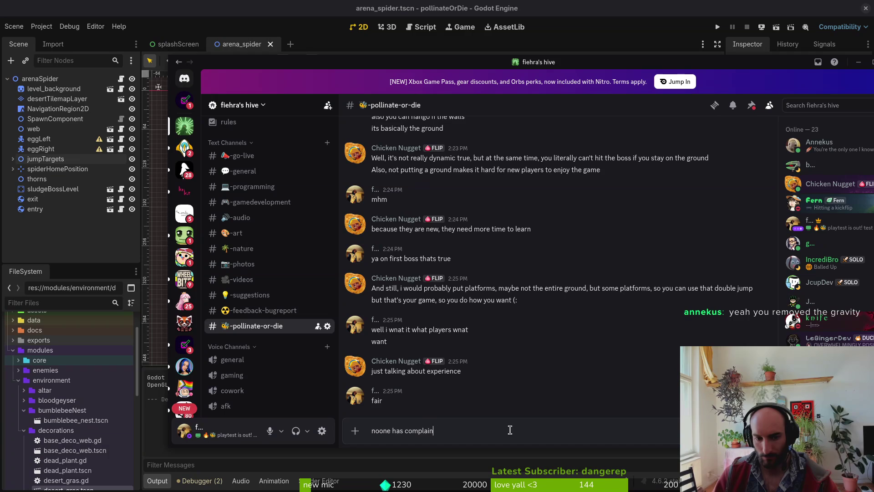
{"action": "type", "text": "ed about the acid "}
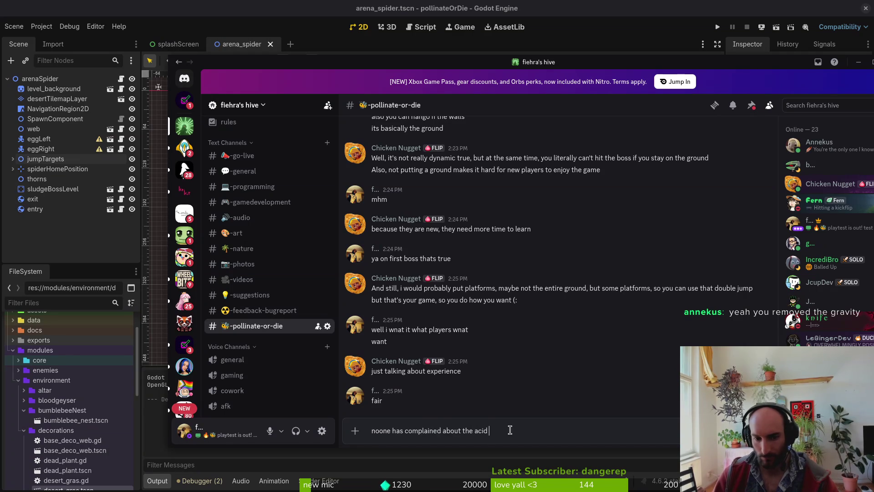
{"action": "type", "text": "yet"}
{"action": "key", "text": "Return"}
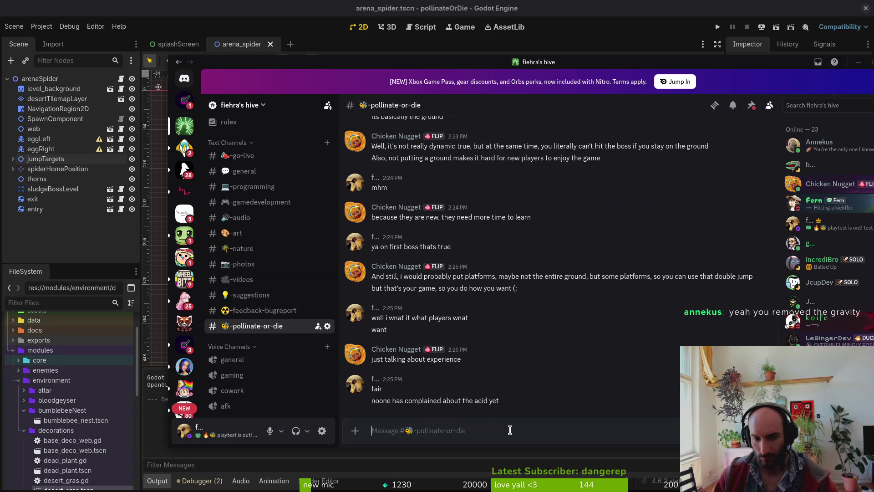
{"action": "type", "text": "but"}
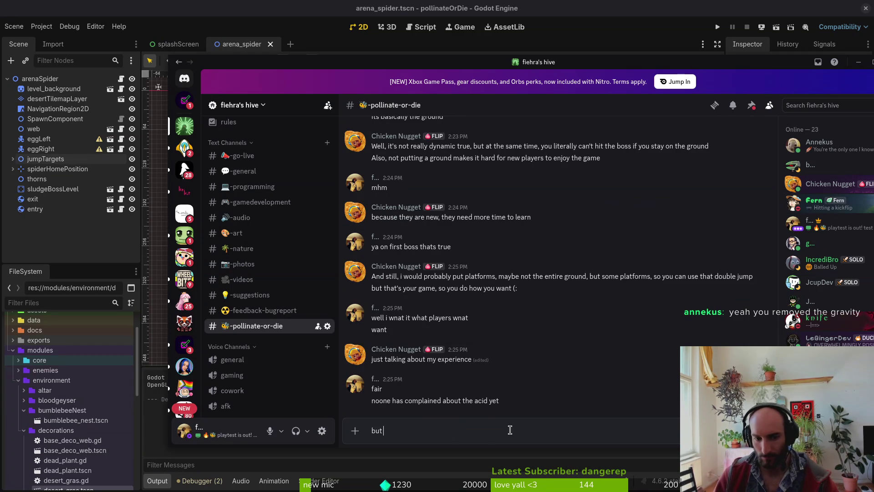
{"action": "type", "text": " makes sense"}
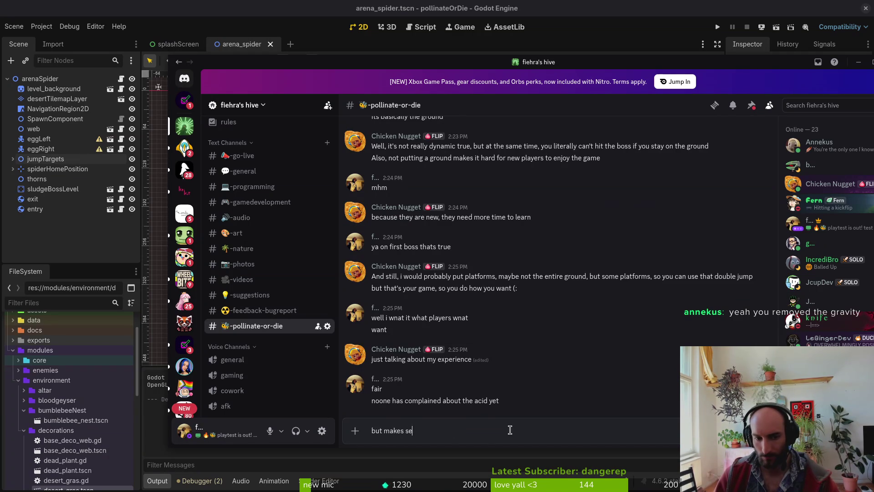
{"action": "key", "text": "Return"}
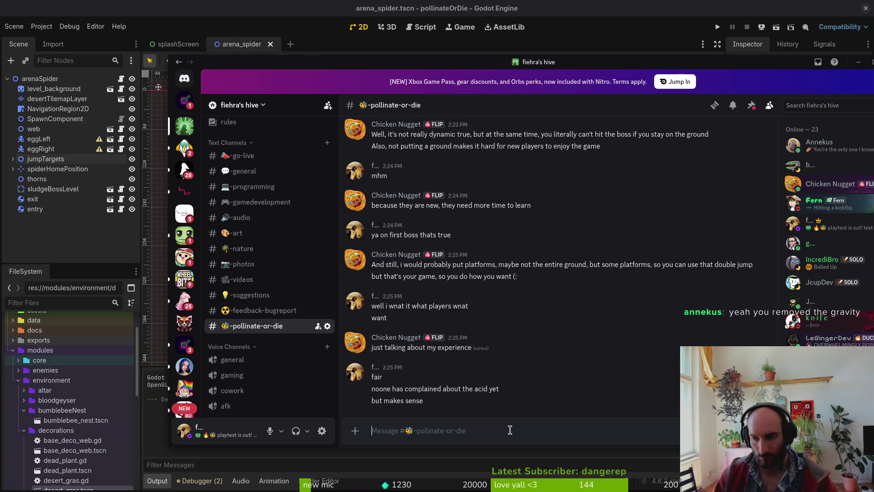
Send 'like iremoved gravity in the game too' and 'its so easy to stay airborne'
{"action": "type", "text": "l"}
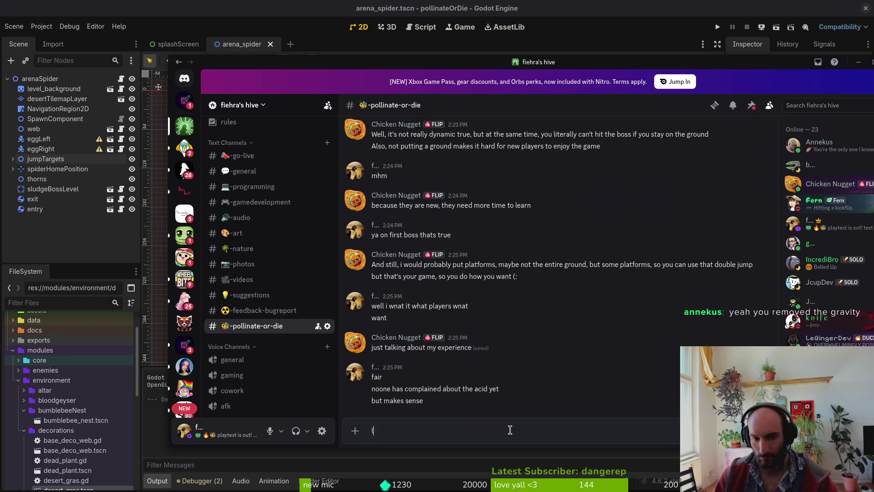
{"action": "type", "text": "ike iremoved gravi"}
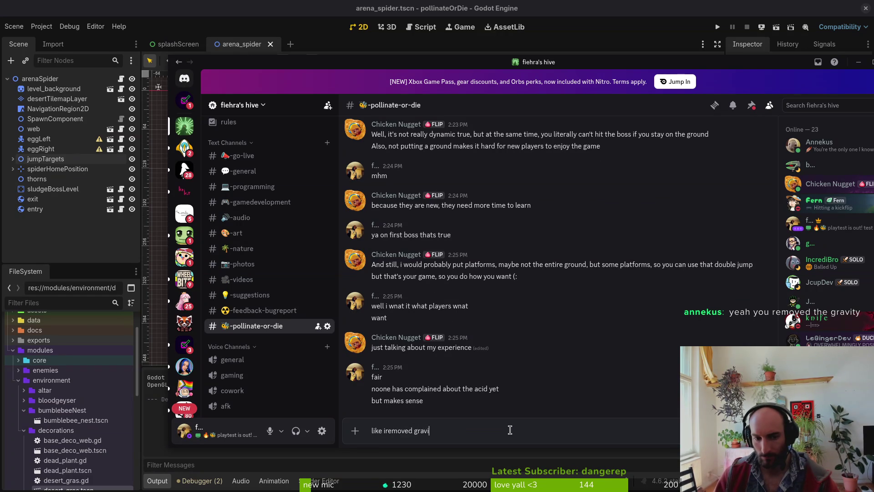
{"action": "type", "text": "ty in the game too"}
{"action": "key", "text": "Return"}
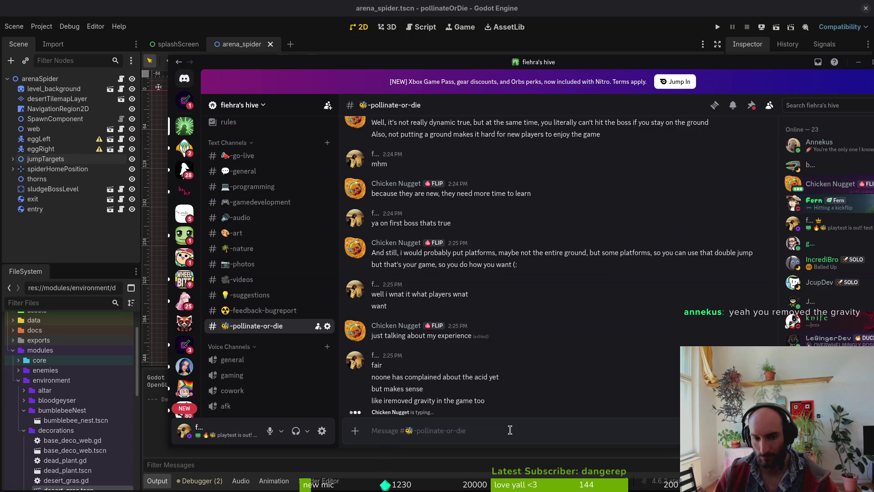
{"action": "type", "text": "its so"}
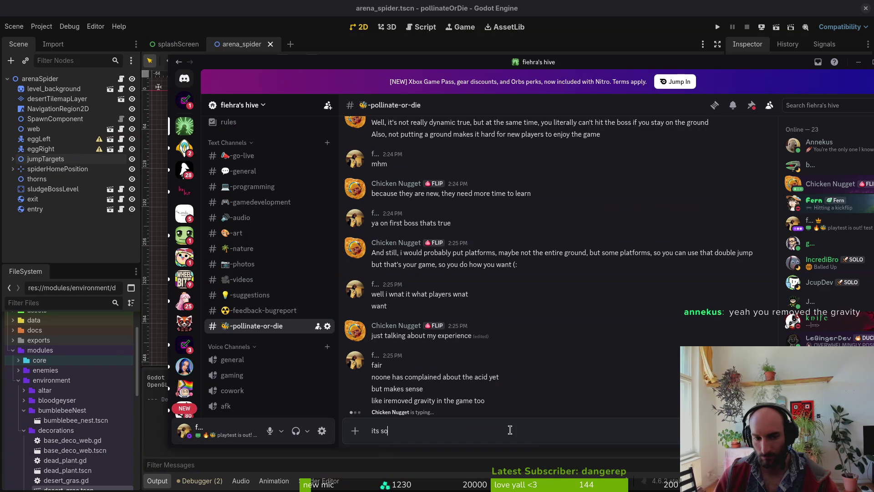
{"action": "type", "text": " easy to stay "}
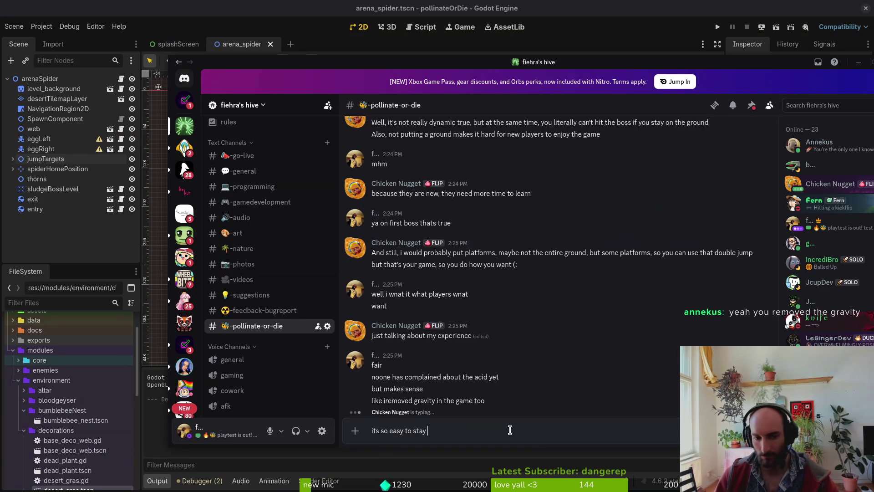
{"action": "type", "text": "airborne"}
{"action": "key", "text": "Return"}
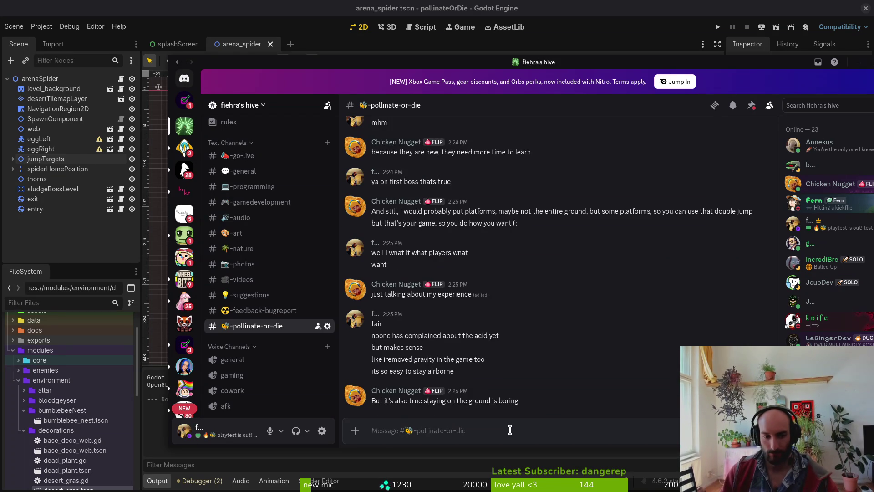
Send 'and as i said' then 'i never touch the ground', fixing the 'teh' typo
{"action": "type", "text": "and as i  "}
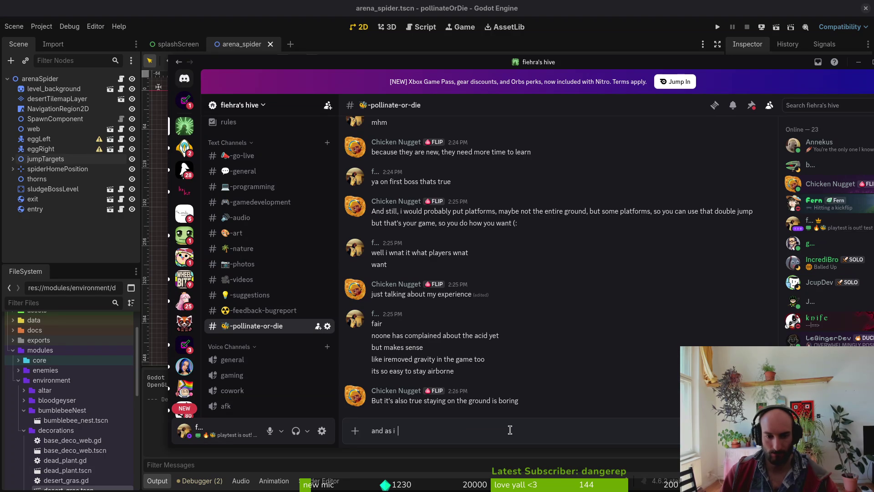
{"action": "type", "text": "said"}
{"action": "key", "text": "Return"}
{"action": "type", "text": "not that"}
{"action": "key", "text": "BackSpace"}
{"action": "key", "text": "BackSpace"}
{"action": "key", "text": "BackSpace"}
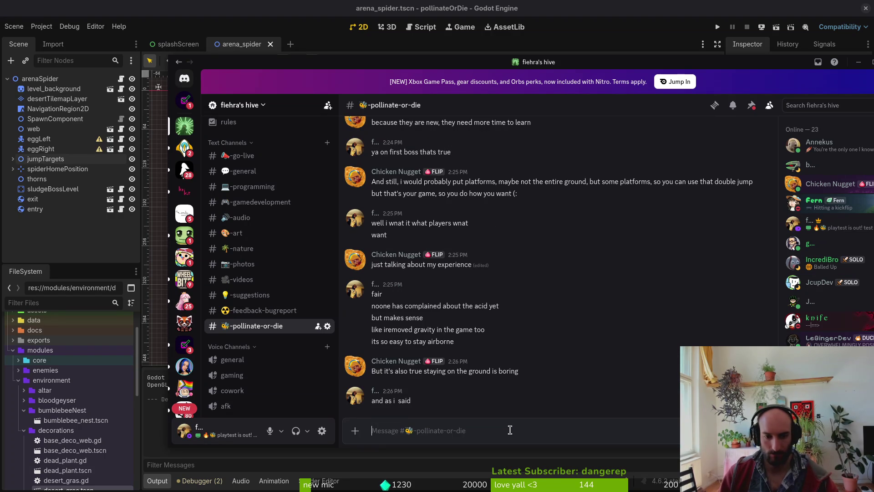
{"action": "type", "text": "i never touch teh"}
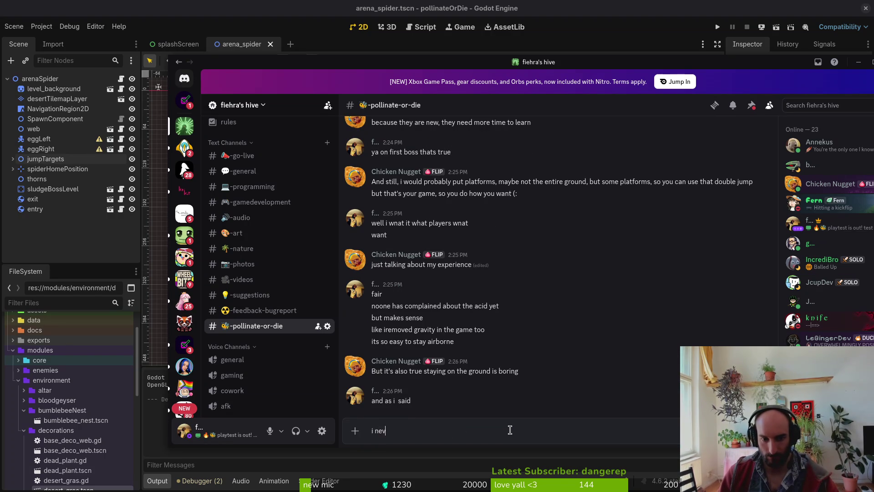
{"action": "key", "text": "BackSpace"}
{"action": "key", "text": "BackSpace"}
{"action": "type", "text": "he ground"}
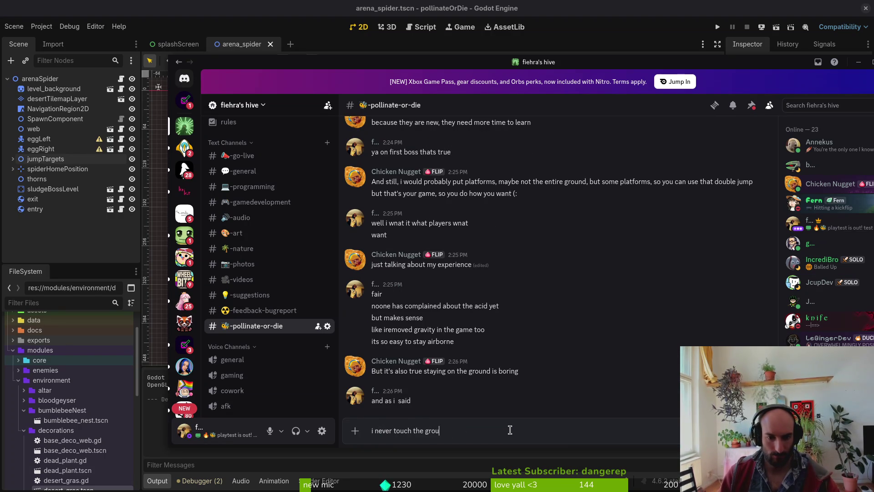
{"action": "key", "text": "Return"}
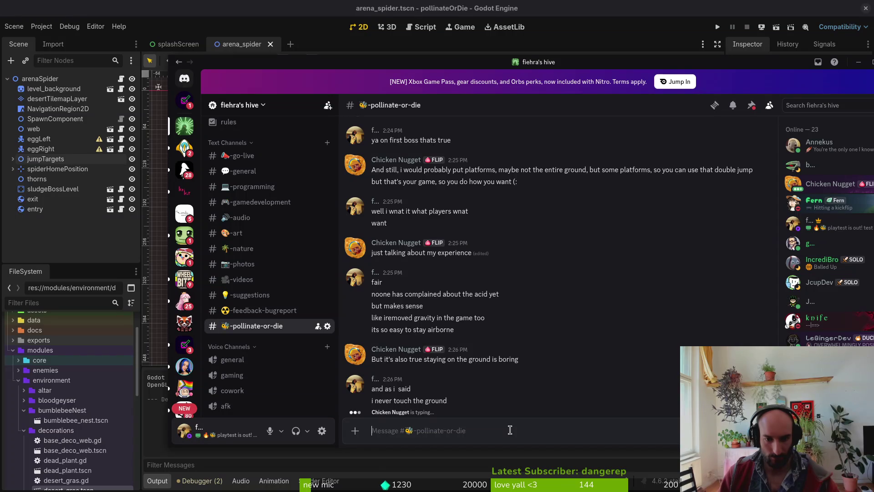
Add the message 'or walls actually xD' and glance back over the conversation
{"action": "type", "text": "or walls actuall"}
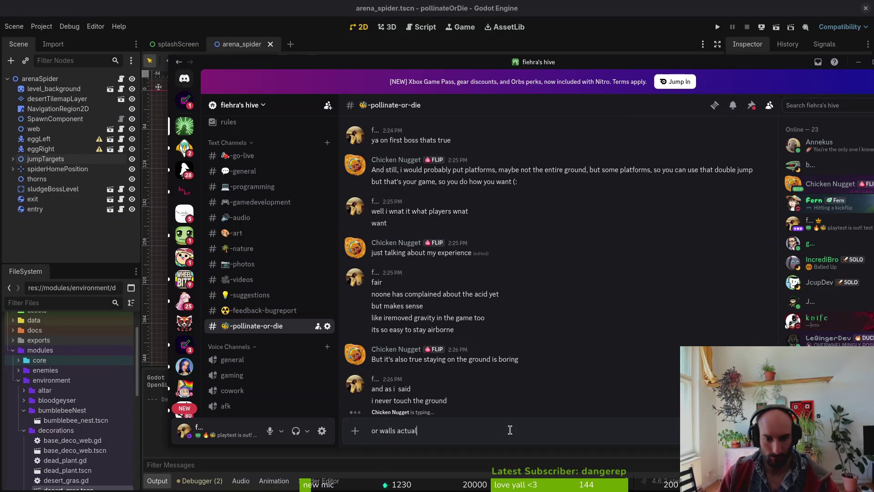
{"action": "type", "text": "y xD"}
{"action": "key", "text": "Return"}
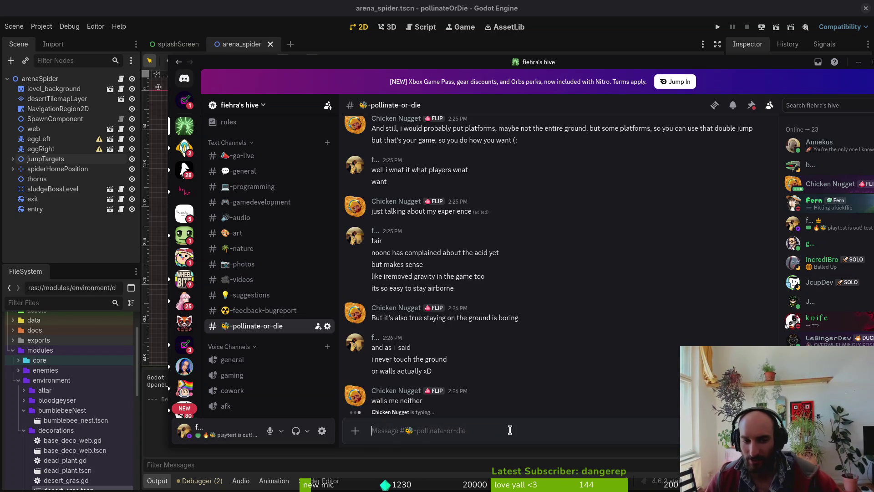
{"action": "scroll", "coordinate": [520, 261], "scroll_direction": "up", "scroll_amount": 10}
{"action": "scroll", "coordinate": [563, 265], "scroll_direction": "down", "scroll_amount": 10}
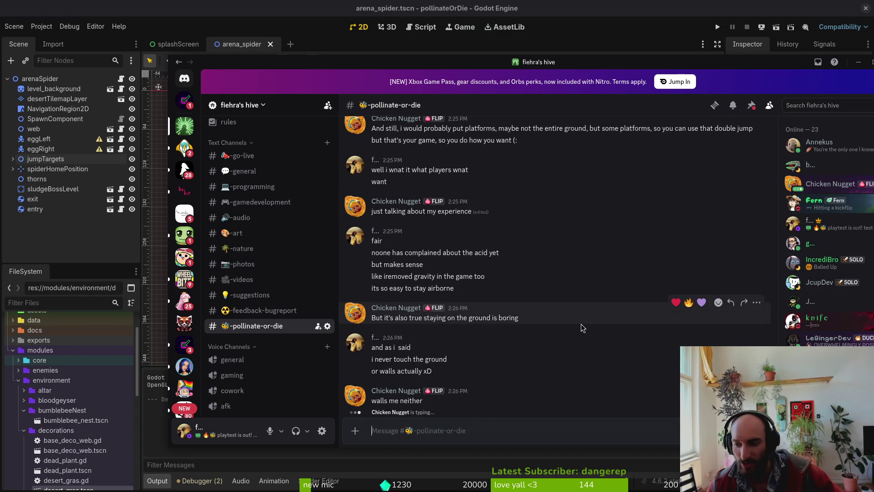
Run the project from Godot with F5 and enable the Level Selector debug option
{"action": "key", "text": "alt+Tab"}
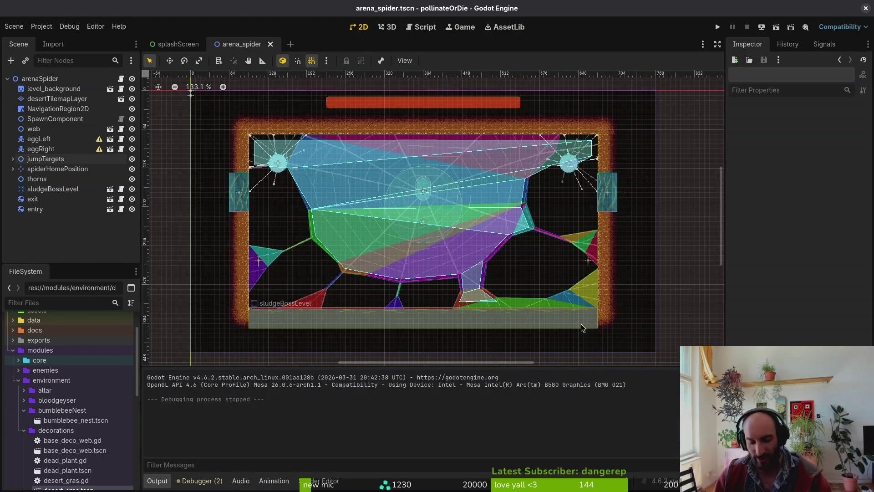
{"action": "key", "text": "F5"}
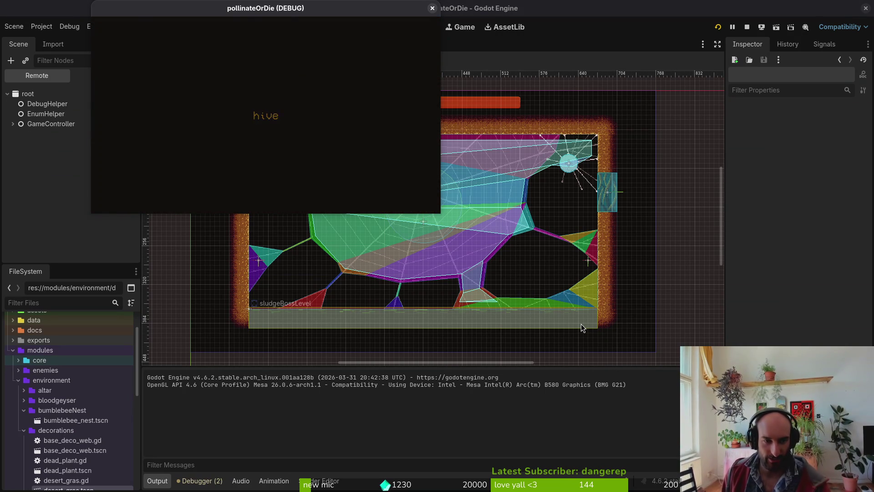
{"action": "key", "text": "Escape"}
{"action": "key", "text": "F1"}
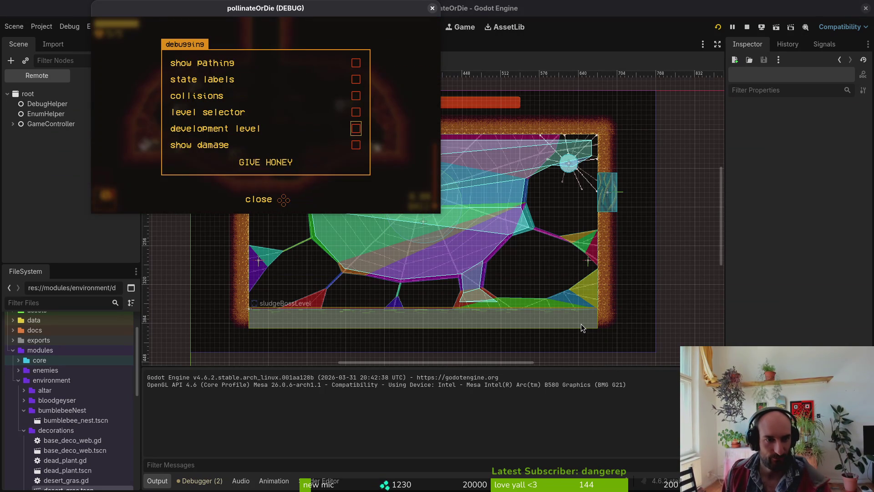
{"action": "key", "text": "Escape"}
{"action": "key", "text": "Escape"}
{"action": "key", "text": "Down"}
{"action": "key", "text": "Down"}
{"action": "key", "text": "Up"}
{"action": "key", "text": "Return"}
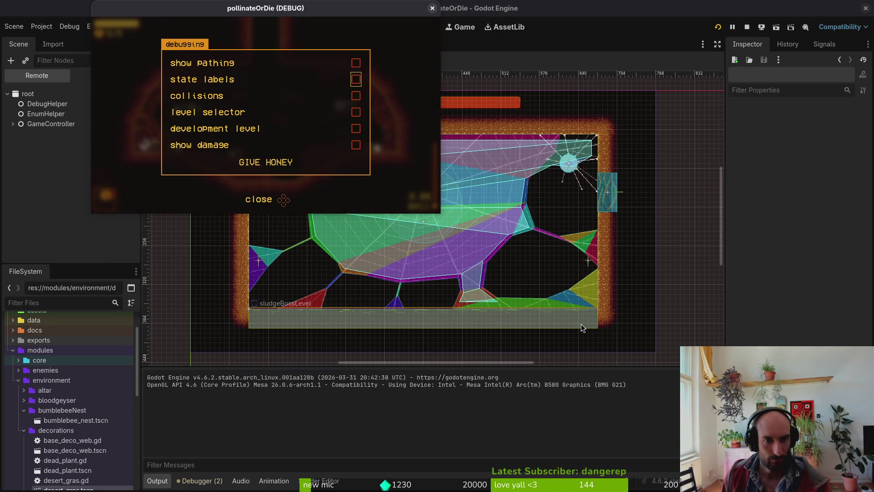
{"action": "key", "text": "Down"}
{"action": "key", "text": "Escape"}
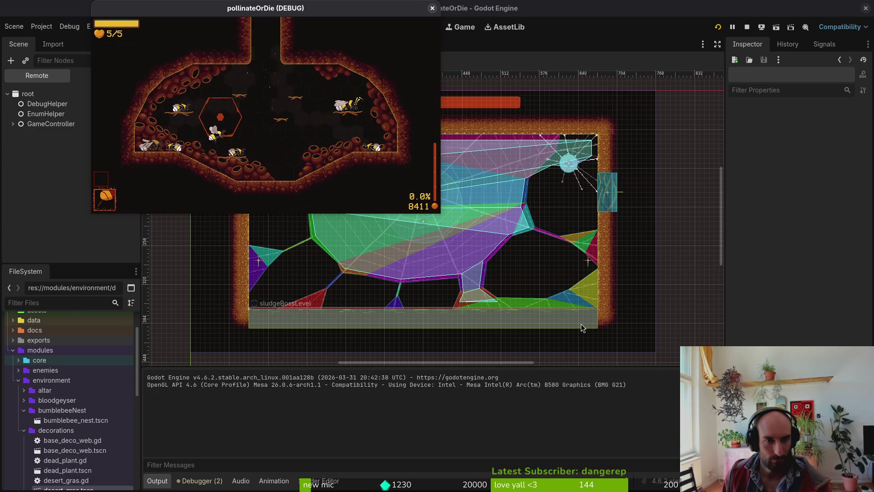
Maximize the game window and load the spider boss level from the level selector
{"action": "double_click", "coordinate": [333, 12]}
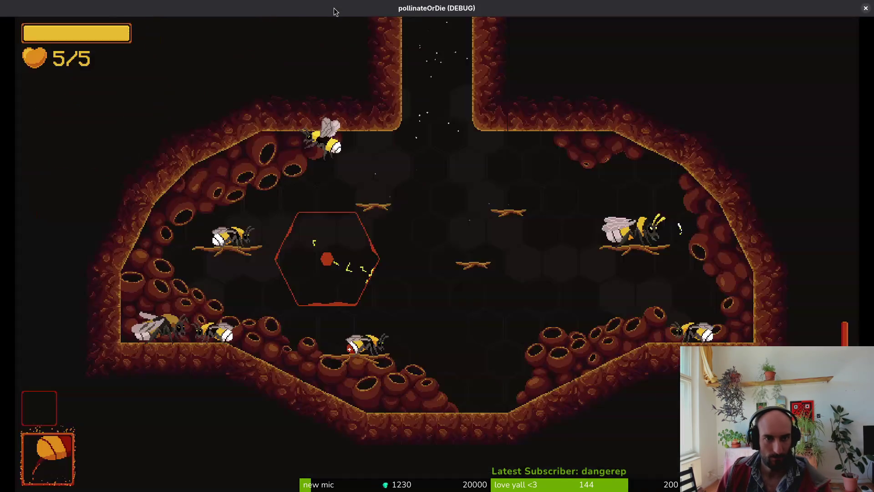
{"action": "key", "text": "Escape"}
{"action": "key", "text": "Return"}
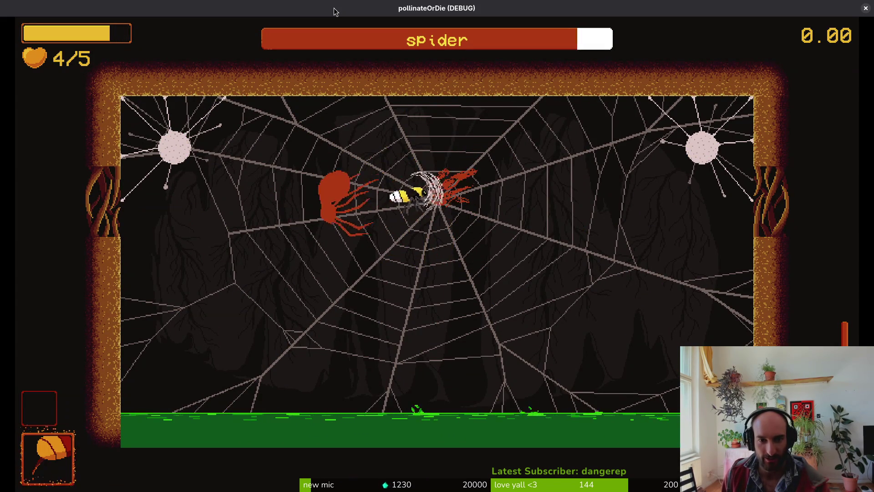
Fly the bee across the web fighting the spider until defeated, then continue to the hive
{"action": "key", "text": "a"}
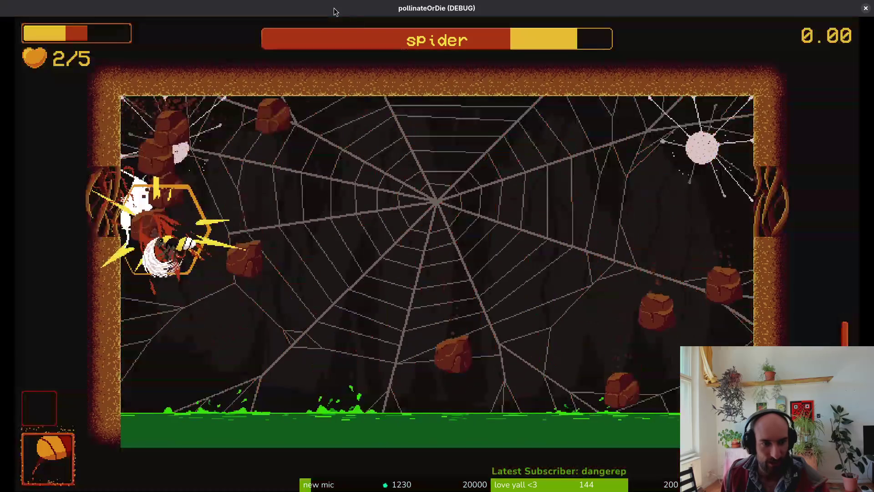
{"action": "key", "text": "d"}
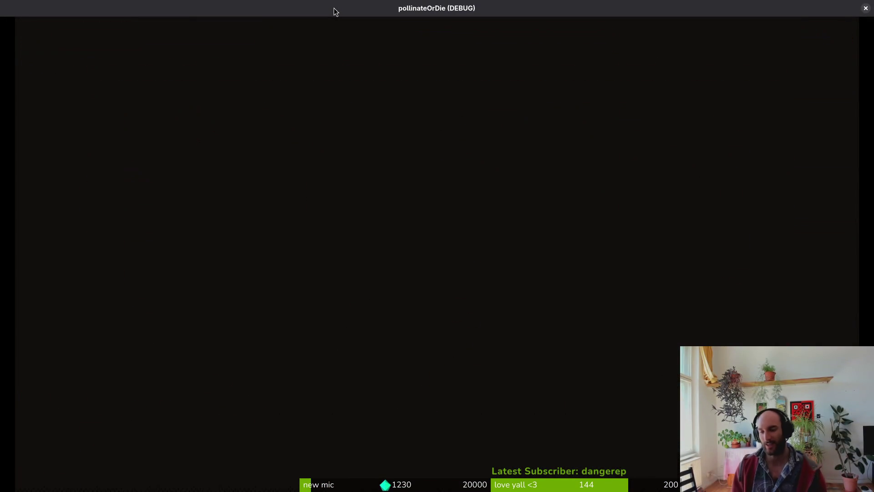
{"action": "key", "text": "space"}
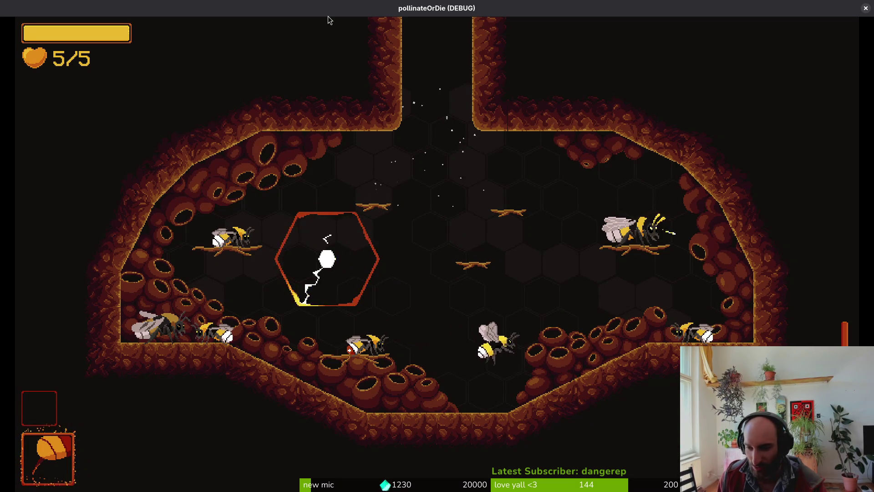
Select G1-1 in the level selector and play another spider boss attempt
{"action": "key", "text": "space"}
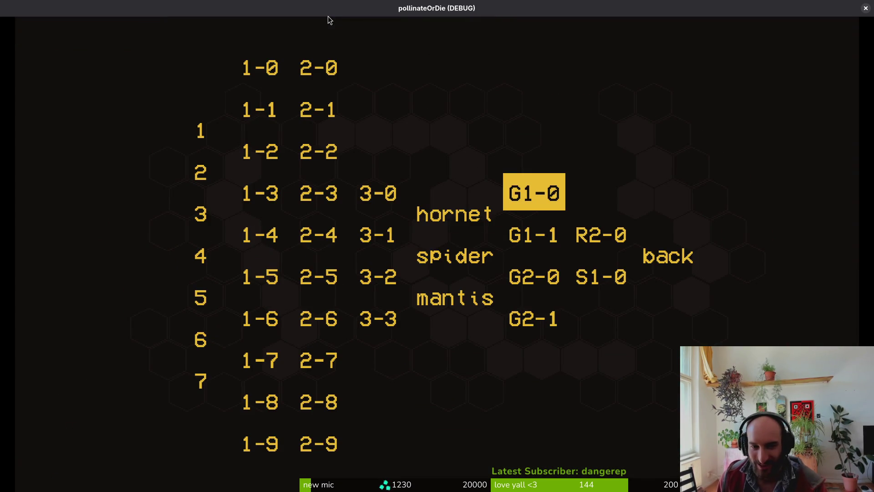
{"action": "key", "text": "space"}
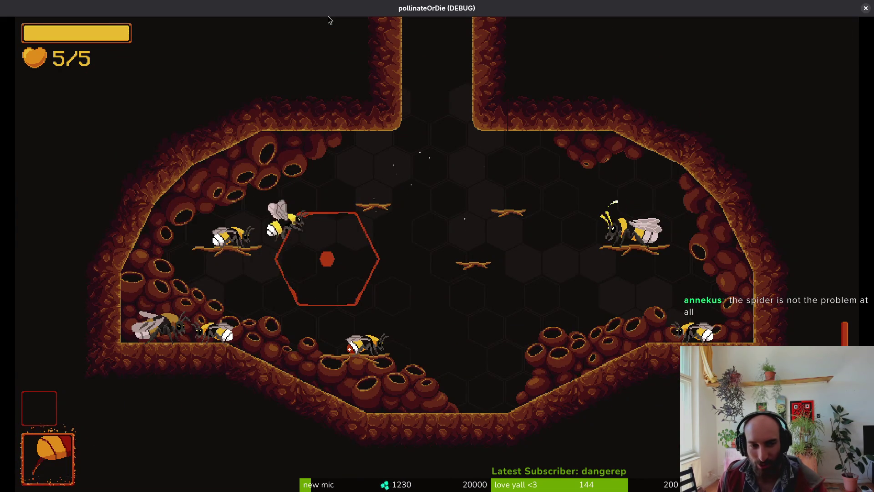
{"action": "key", "text": "space"}
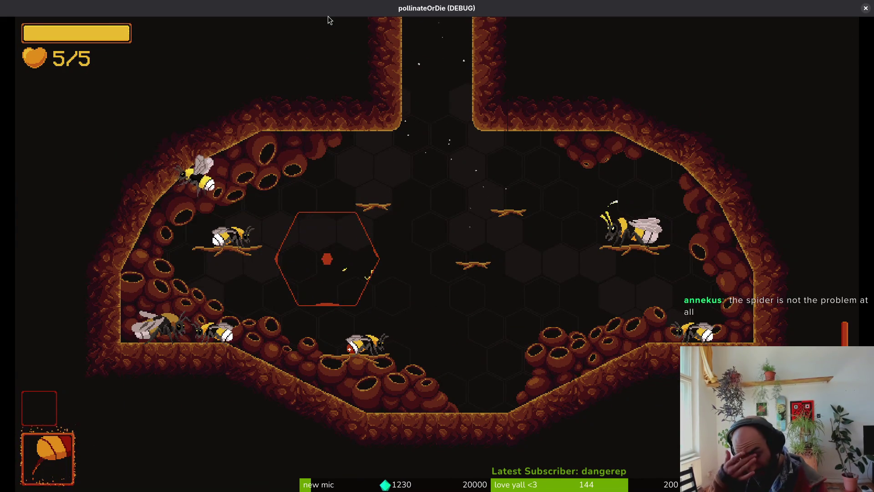
{"action": "key", "text": "space"}
{"action": "key", "text": "Right"}
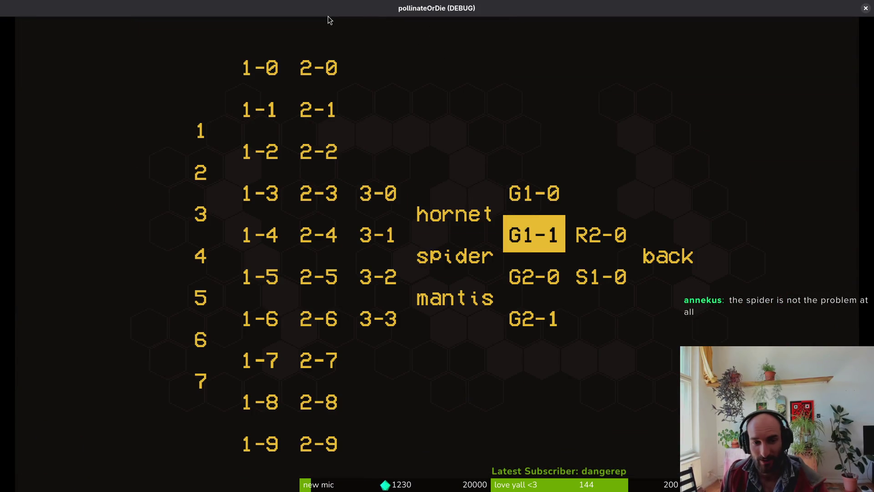
{"action": "key", "text": "space"}
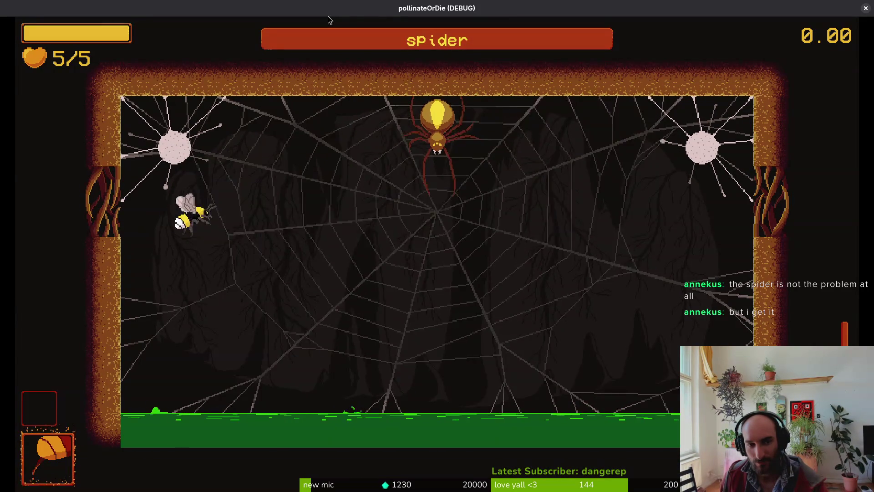
{"action": "key", "text": "Right"}
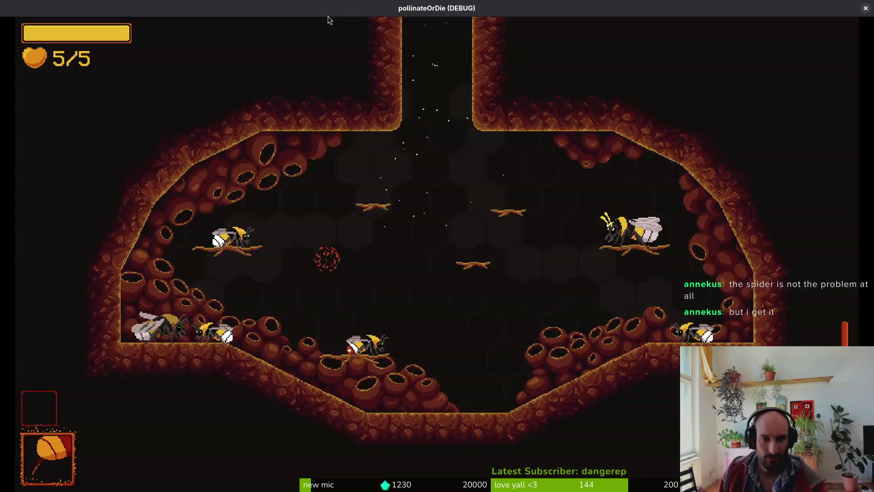
Load mantis from the level selector, fight it down to 2/5 health, then pause
{"action": "key", "text": "Escape"}
{"action": "key", "text": "Down"}
{"action": "key", "text": "Down"}
{"action": "key", "text": "Return"}
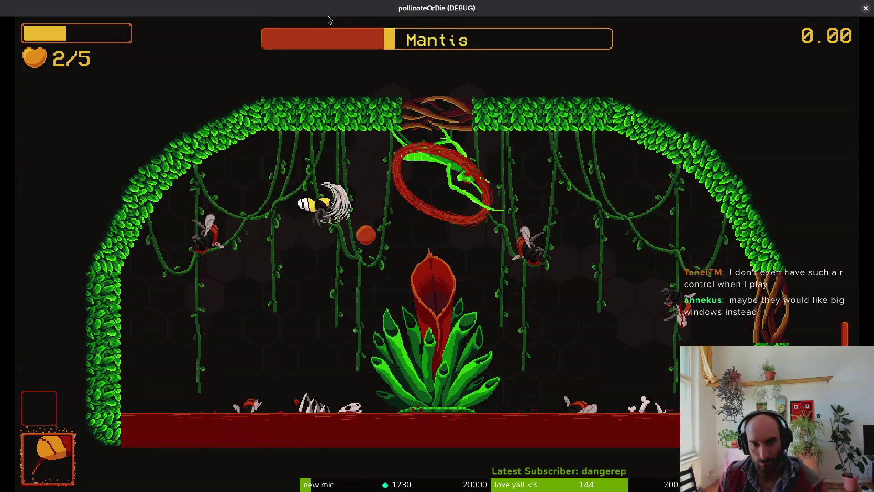
{"action": "key", "text": "Escape"}
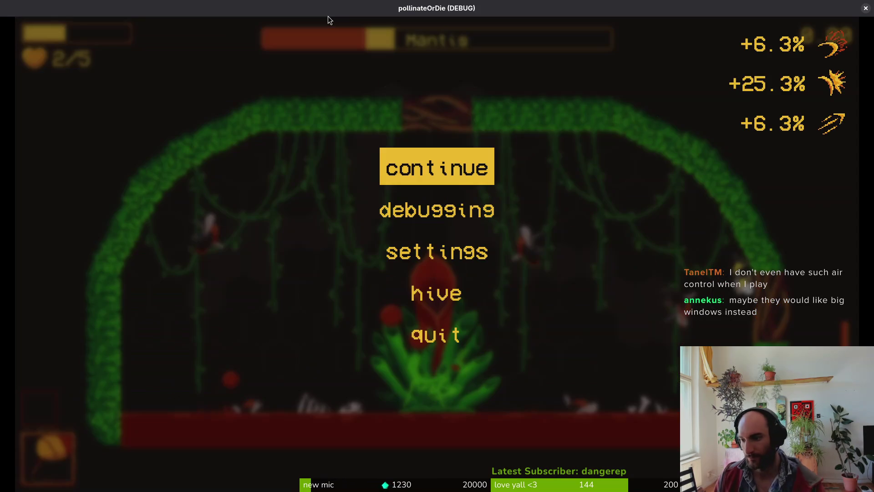
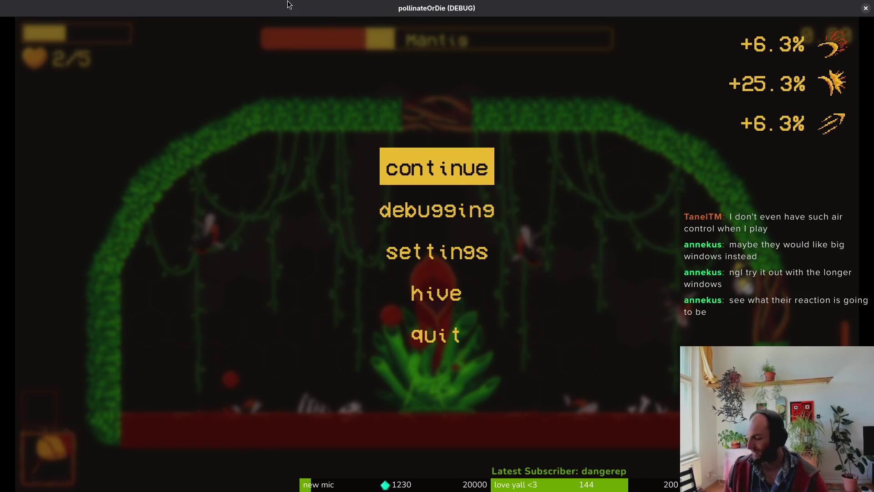
Resume play, then pick 'mantis' from the debug level list to load the boss fight
{"action": "key", "text": "Escape"}
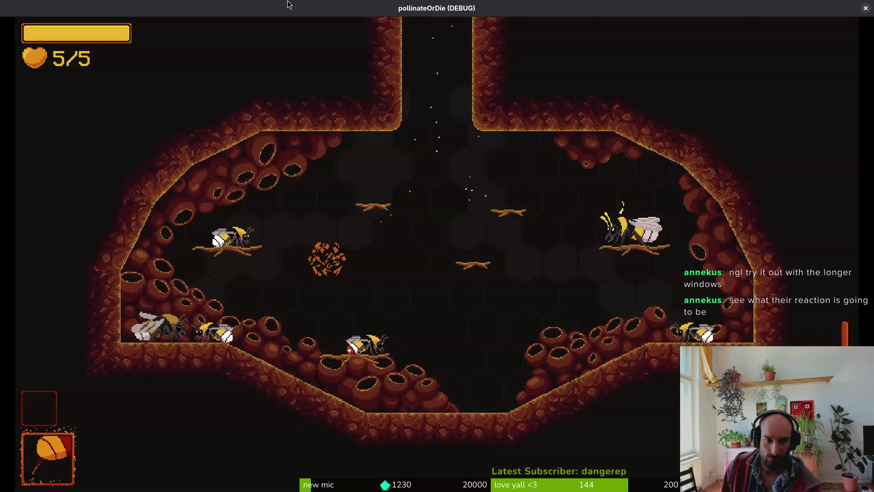
{"action": "key", "text": "Escape"}
{"action": "key", "text": "Down"}
{"action": "key", "text": "Return"}
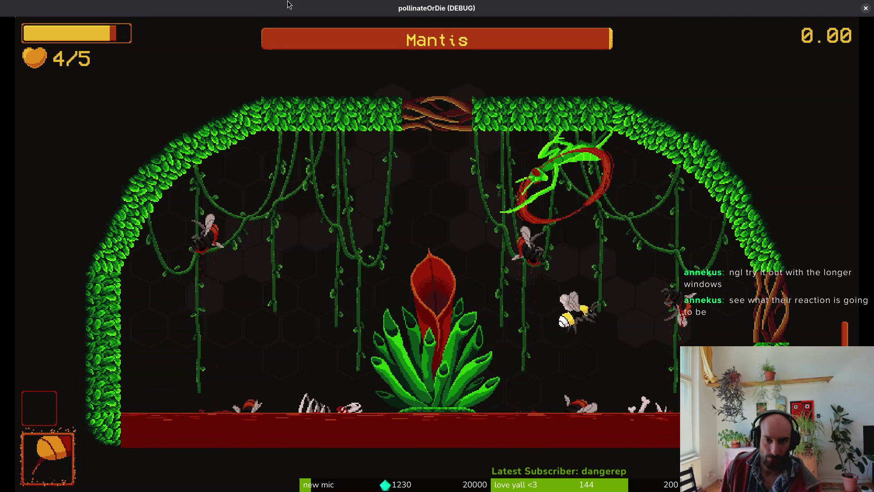
Fly around the arena diving at the Mantis until the bee dies, reaching 43.0 damage on attempt 15
{"action": "key", "text": "Up"}
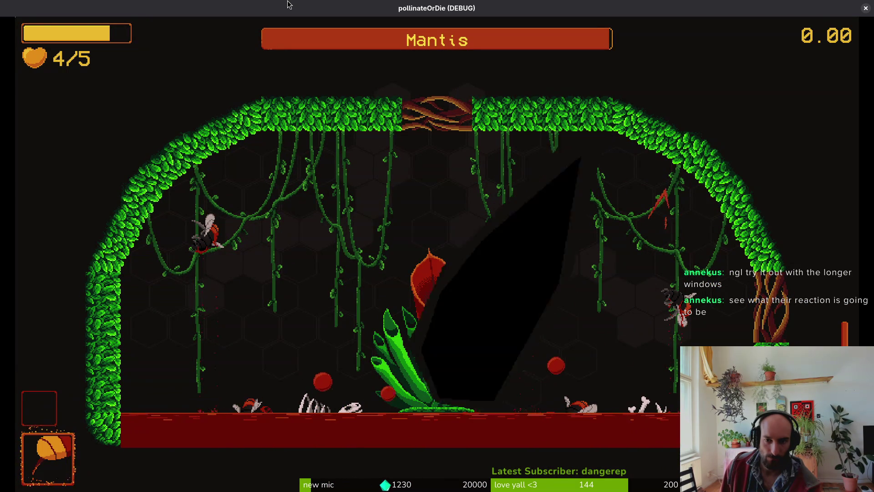
{"action": "key", "text": "Left"}
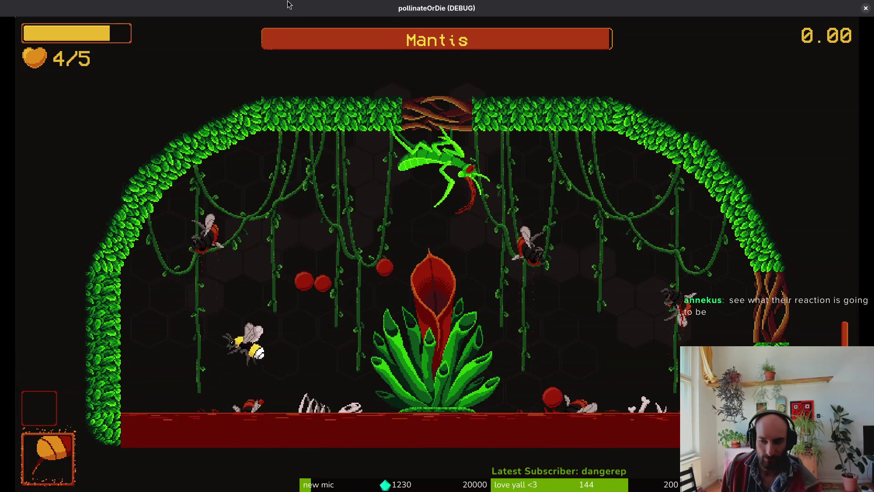
{"action": "key", "text": "Up"}
{"action": "key", "text": "Right"}
{"action": "key", "text": "Right"}
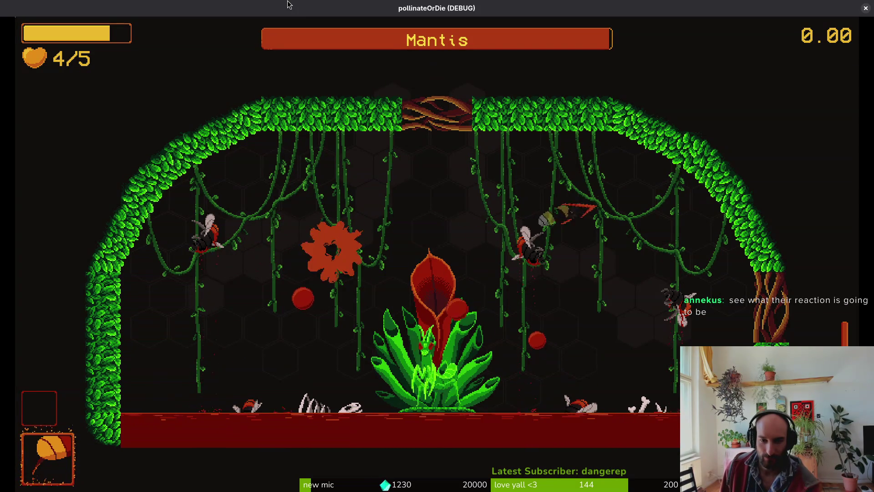
{"action": "key", "text": "Up"}
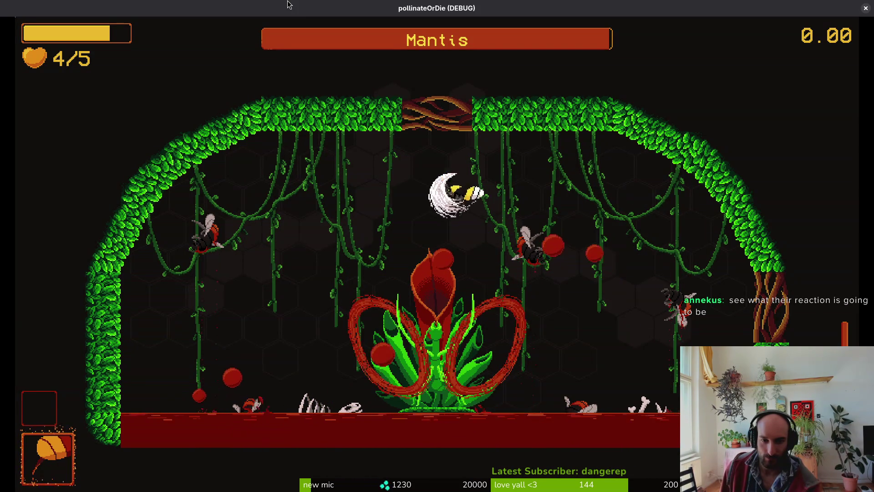
{"action": "key", "text": "Left"}
{"action": "key", "text": "Right"}
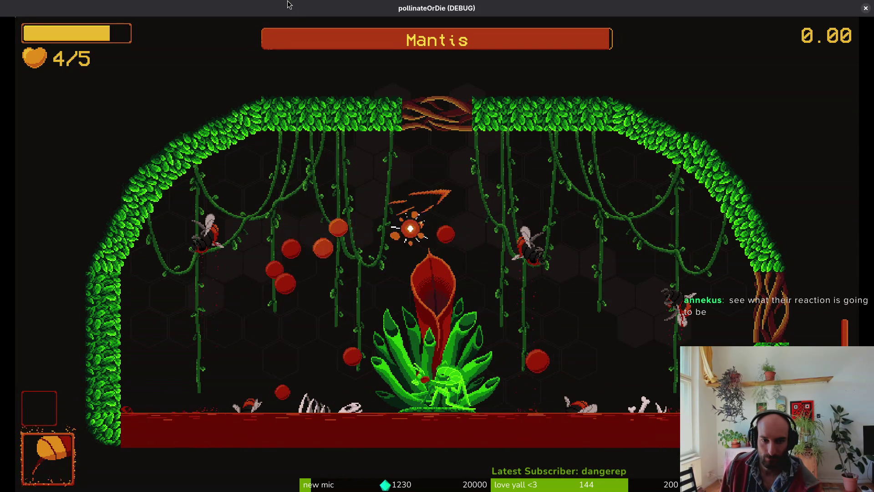
{"action": "key", "text": "Up"}
{"action": "key", "text": "Left"}
{"action": "key", "text": "Down"}
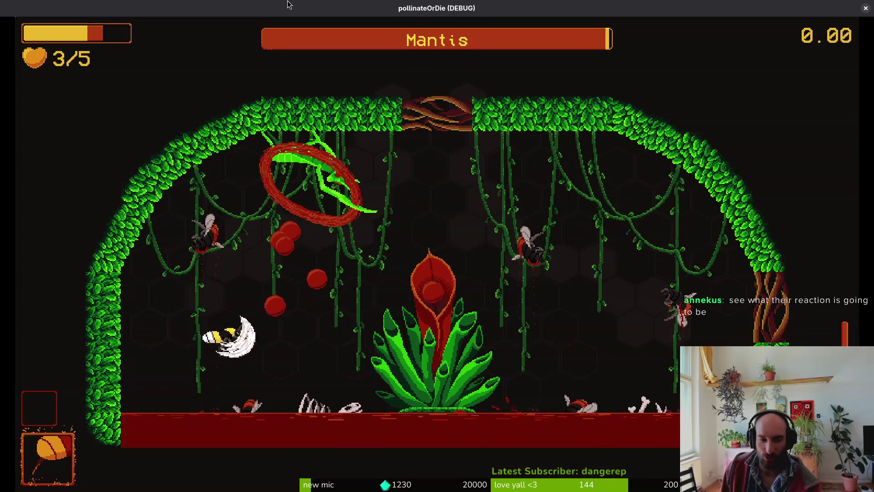
{"action": "key", "text": "Up"}
{"action": "key", "text": "Right"}
{"action": "key", "text": "Down"}
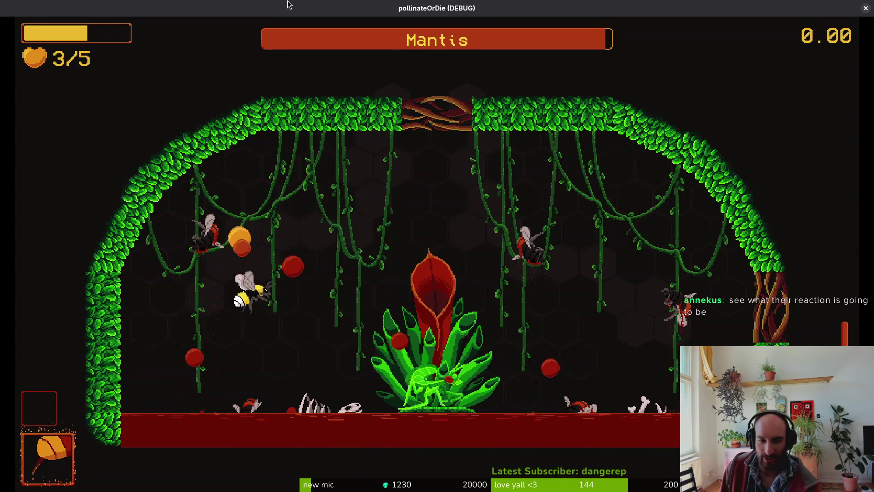
{"action": "key", "text": "Right"}
{"action": "key", "text": "Up"}
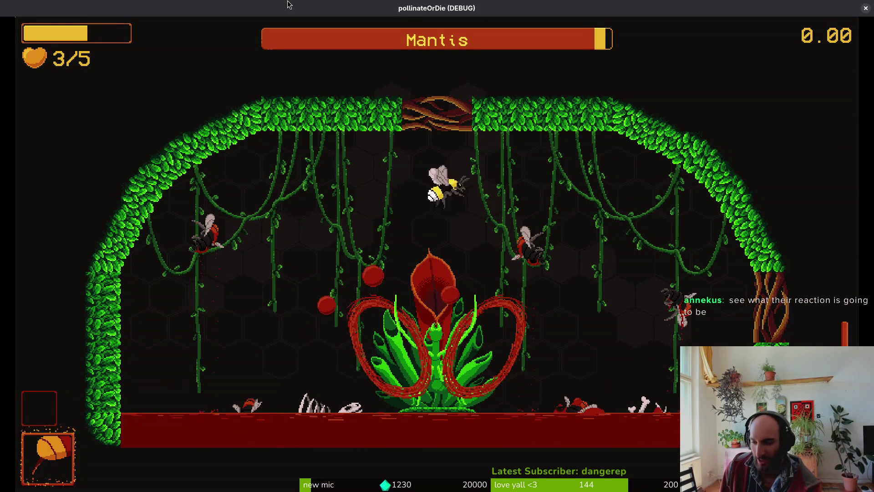
{"action": "key", "text": "Down"}
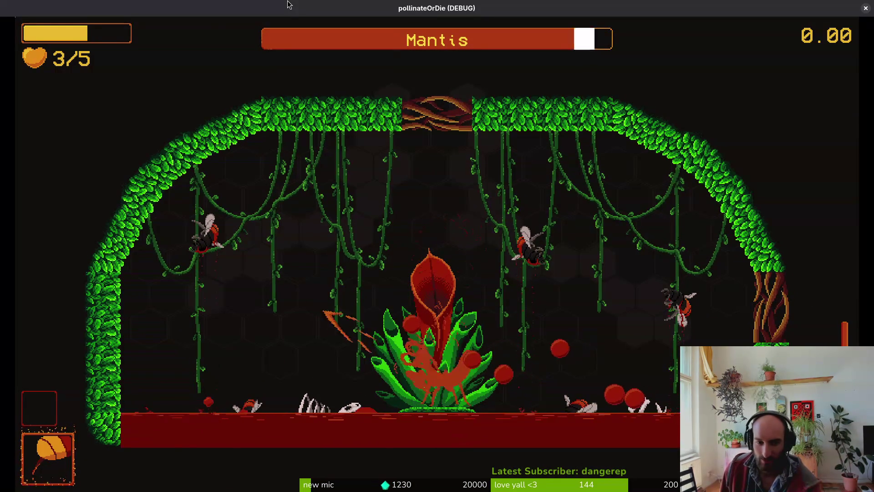
{"action": "key", "text": "Up"}
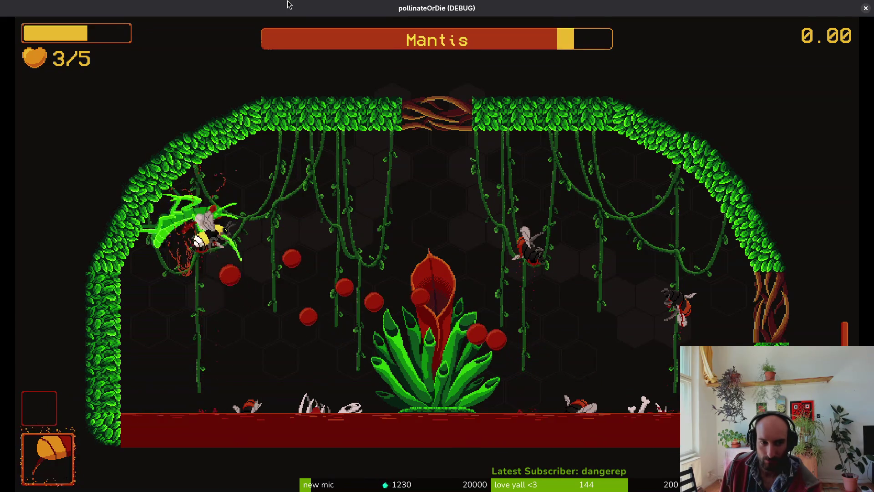
{"action": "key", "text": "Up"}
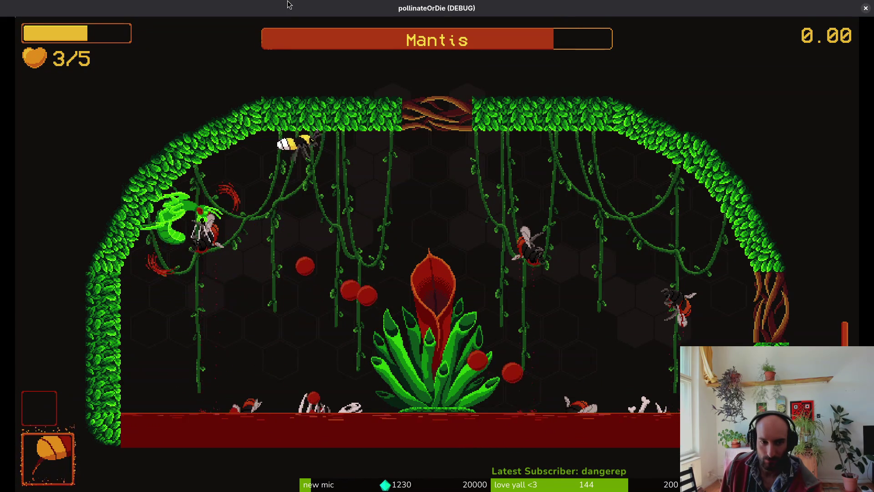
{"action": "key", "text": "Right"}
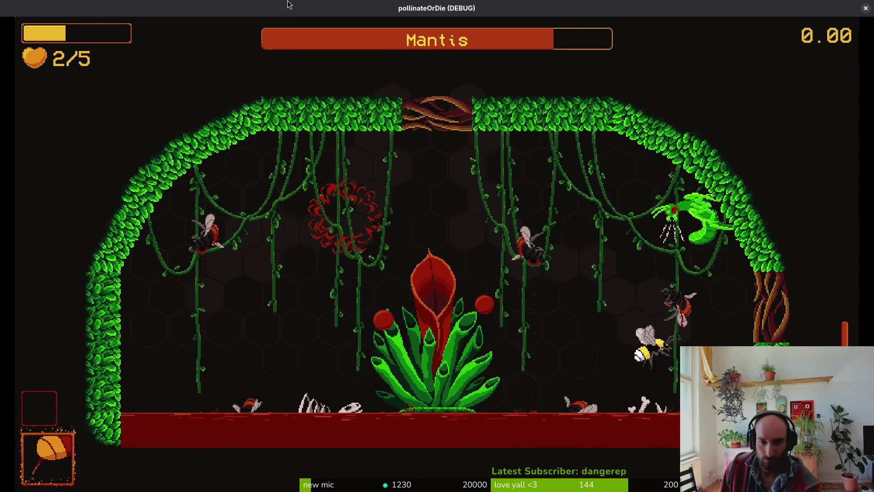
{"action": "key", "text": "Left"}
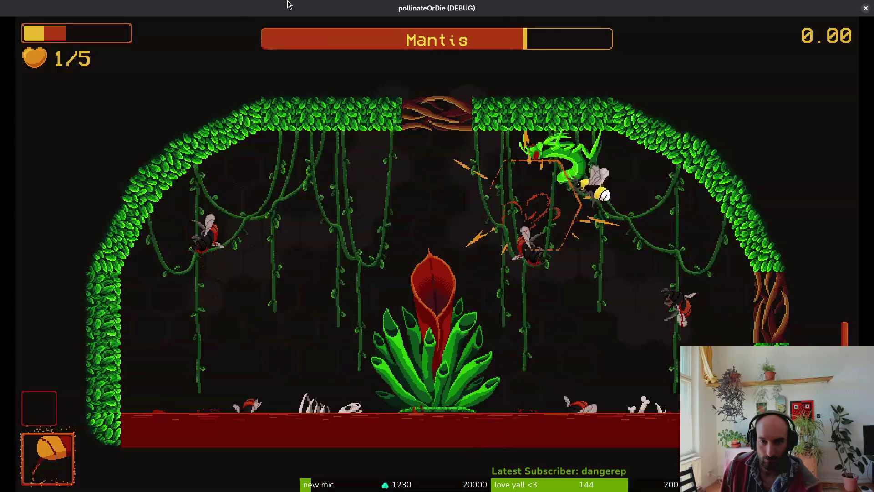
{"action": "key", "text": "Down"}
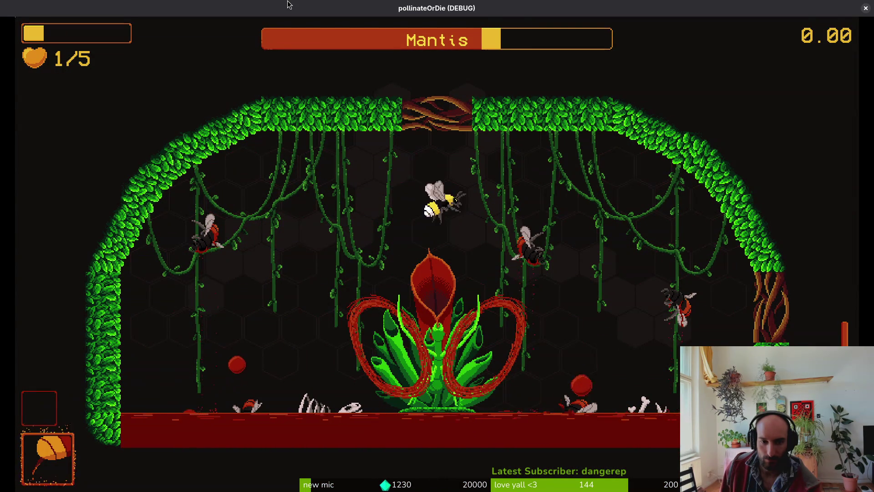
{"action": "key", "text": "Down"}
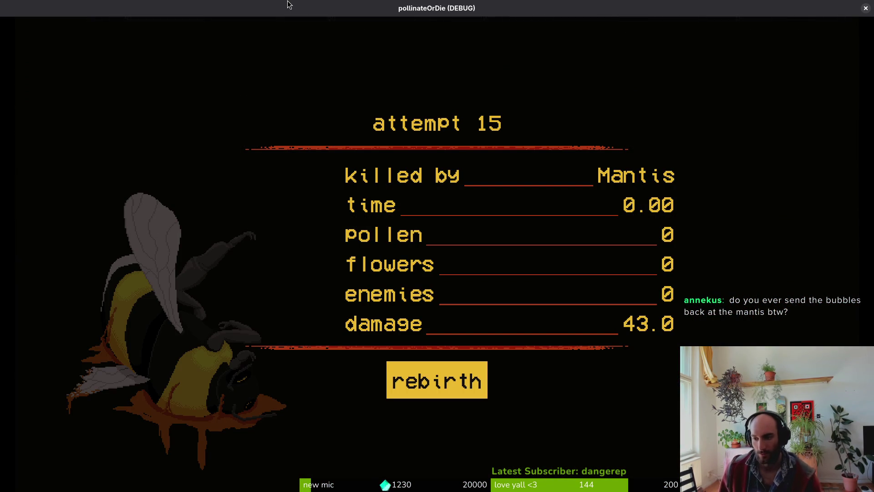
Rebirth at the hive, then choose 'mantis' from the F1 debug level list to restart the fight
{"action": "key", "text": "space"}
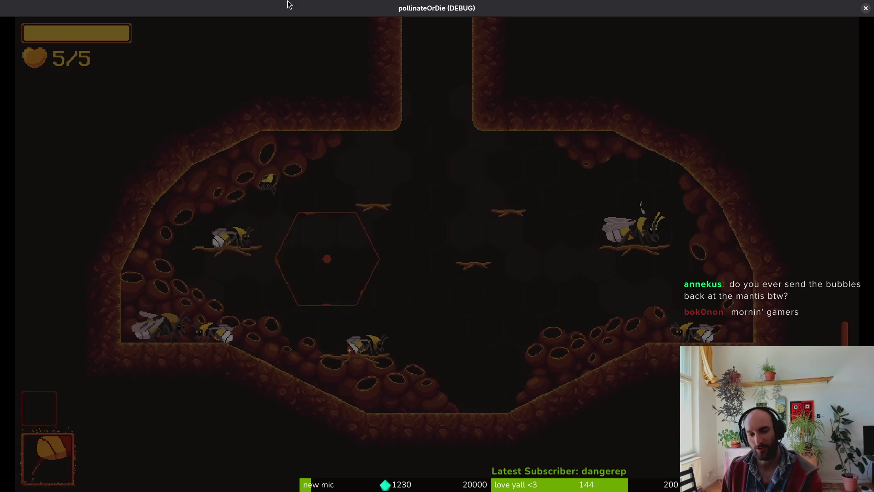
{"action": "key", "text": "Escape"}
{"action": "key", "text": "Escape"}
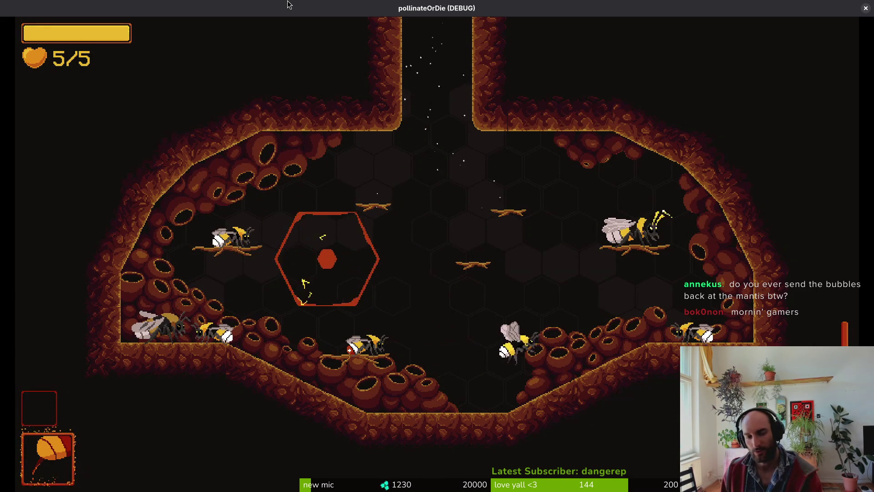
{"action": "key", "text": "F1"}
{"action": "key", "text": "Down"}
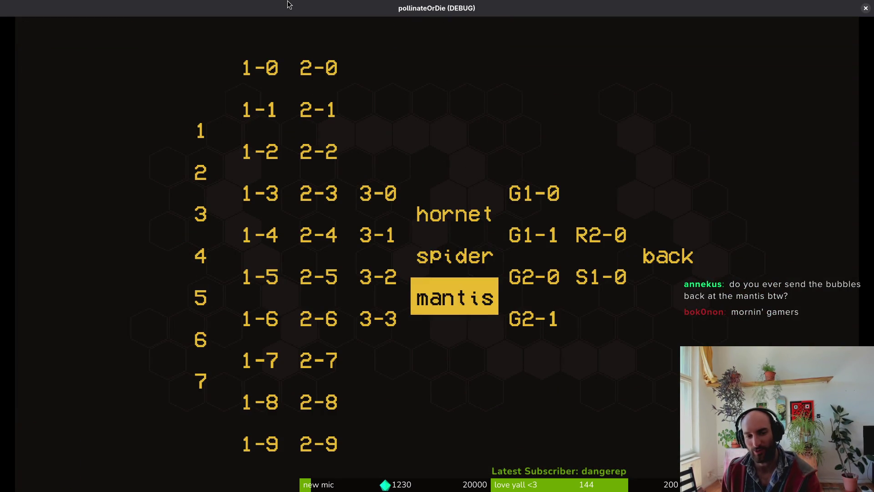
{"action": "key", "text": "Return"}
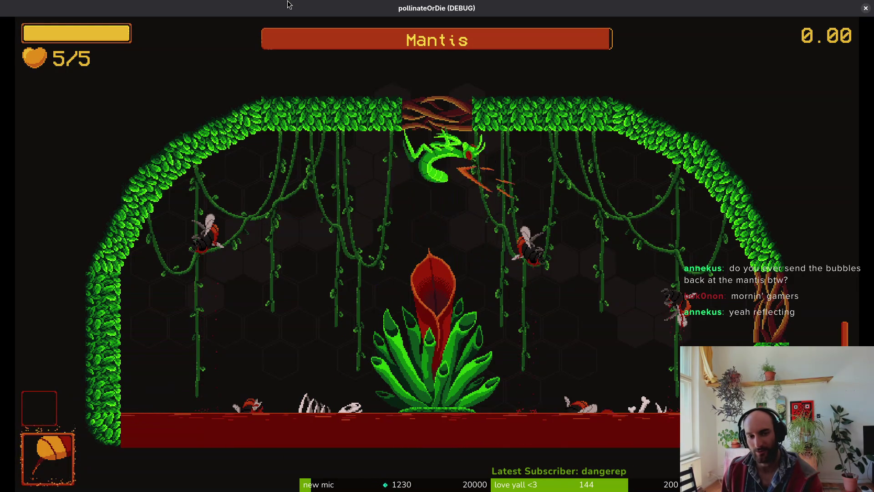
Dodge the Mantis's opening attacks and fire pillars while landing repeated slashes with x
{"action": "key", "text": "Down"}
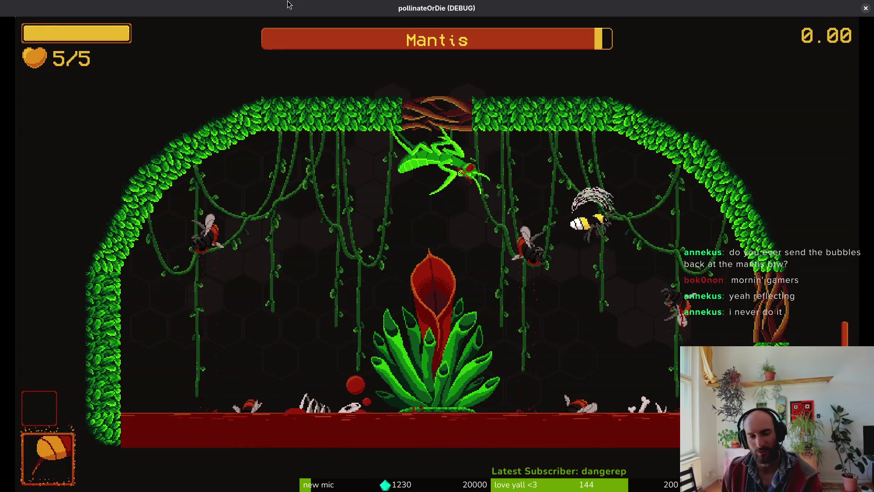
{"action": "key", "text": "Left"}
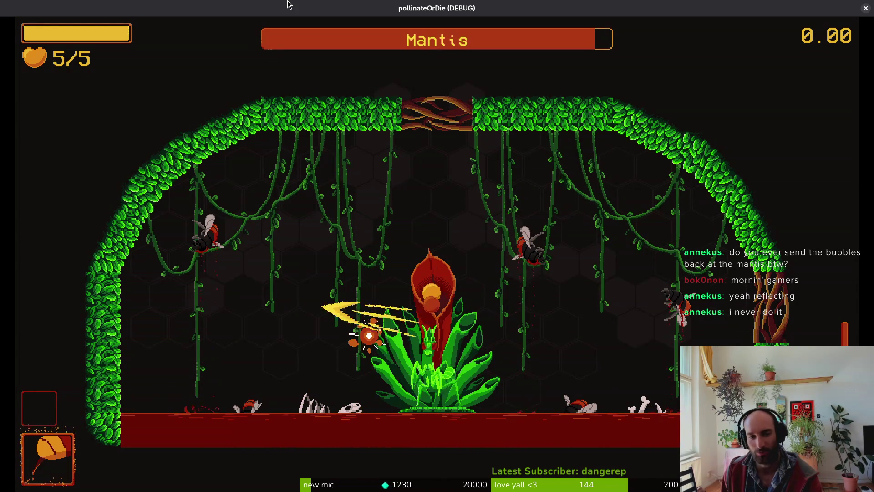
{"action": "key", "text": "Up"}
{"action": "key", "text": "Right"}
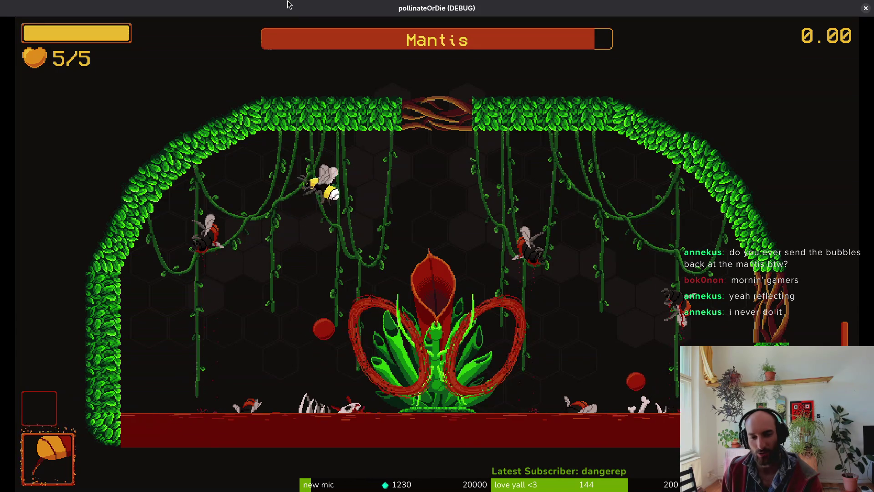
{"action": "key", "text": "Right"}
{"action": "key", "text": "Down"}
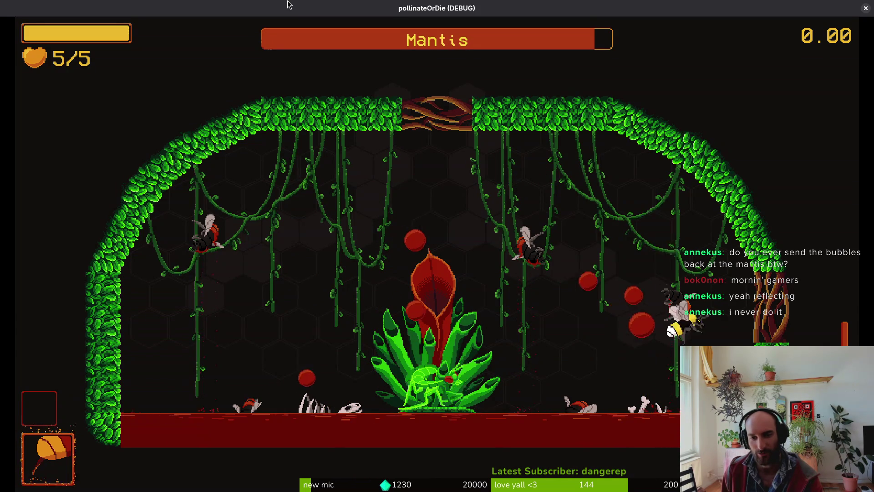
{"action": "key", "text": "Left"}
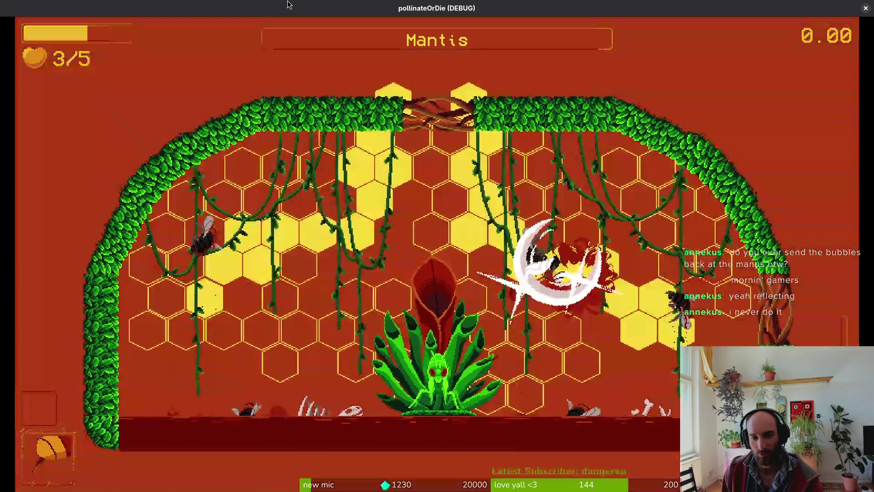
{"action": "key", "text": "Left"}
{"action": "key", "text": "Up"}
{"action": "key", "text": "Down"}
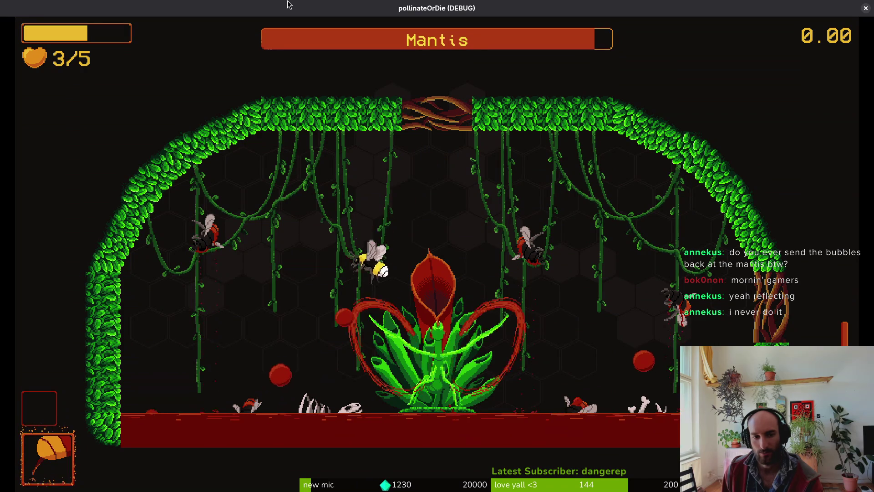
{"action": "key", "text": "x"}
{"action": "key", "text": "Left"}
{"action": "key", "text": "Left"}
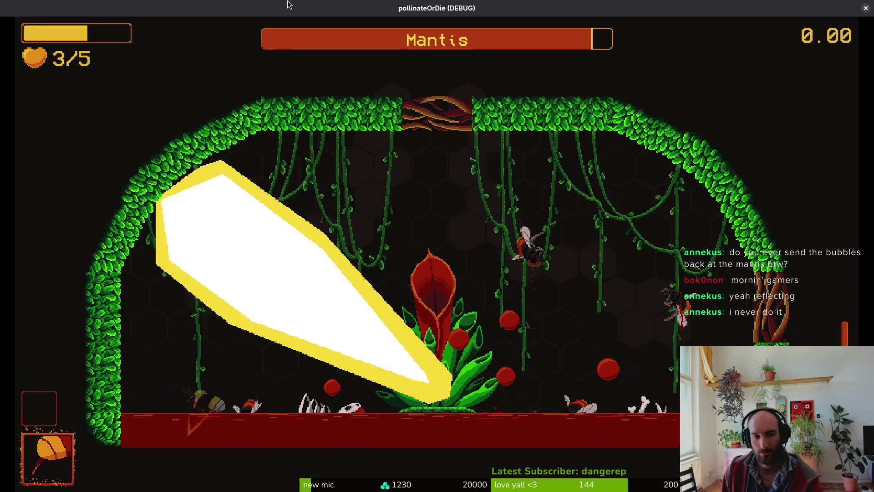
{"action": "key", "text": "x"}
{"action": "key", "text": "Down"}
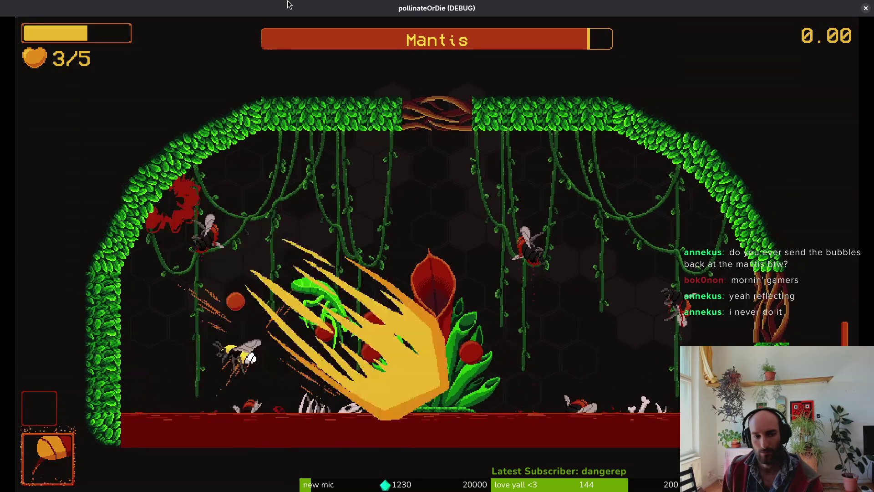
{"action": "key", "text": "Right"}
{"action": "key", "text": "x"}
{"action": "key", "text": "Up"}
{"action": "key", "text": "x"}
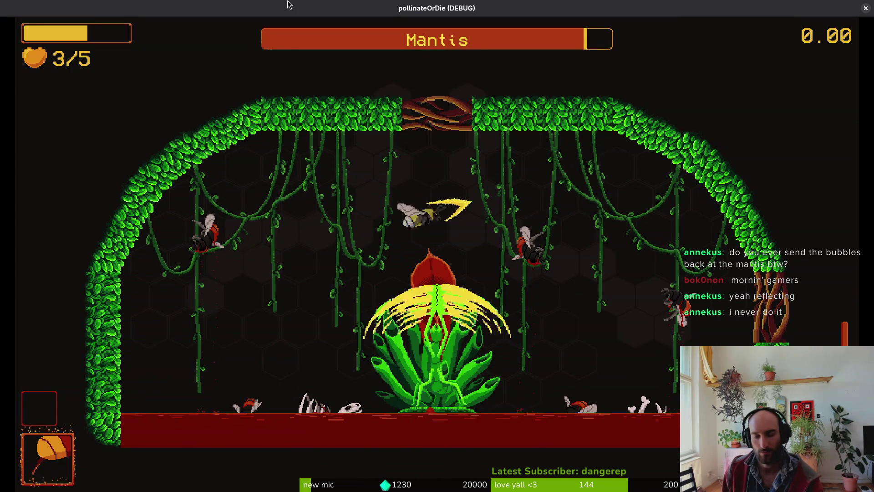
{"action": "key", "text": "Right"}
{"action": "key", "text": "Left"}
{"action": "key", "text": "x"}
{"action": "key", "text": "x"}
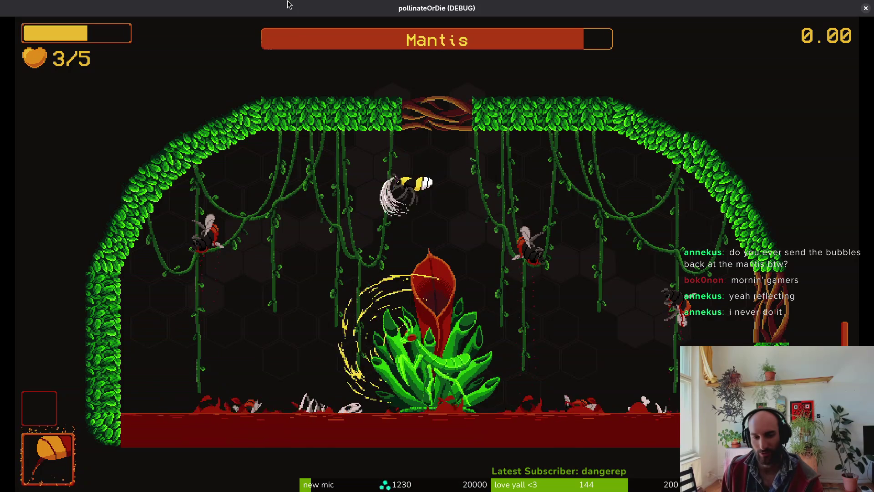
{"action": "key", "text": "Left"}
{"action": "key", "text": "Down"}
{"action": "key", "text": "Down"}
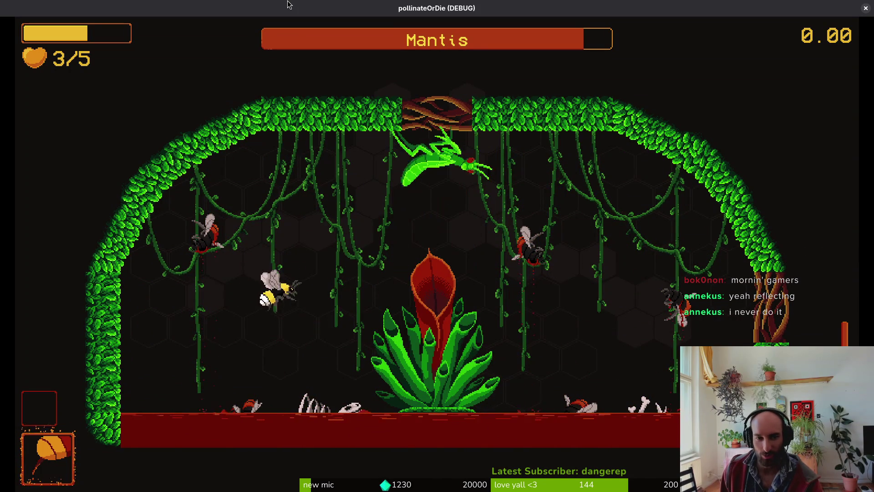
{"action": "key", "text": "x"}
{"action": "key", "text": "Right"}
{"action": "key", "text": "x"}
{"action": "key", "text": "x"}
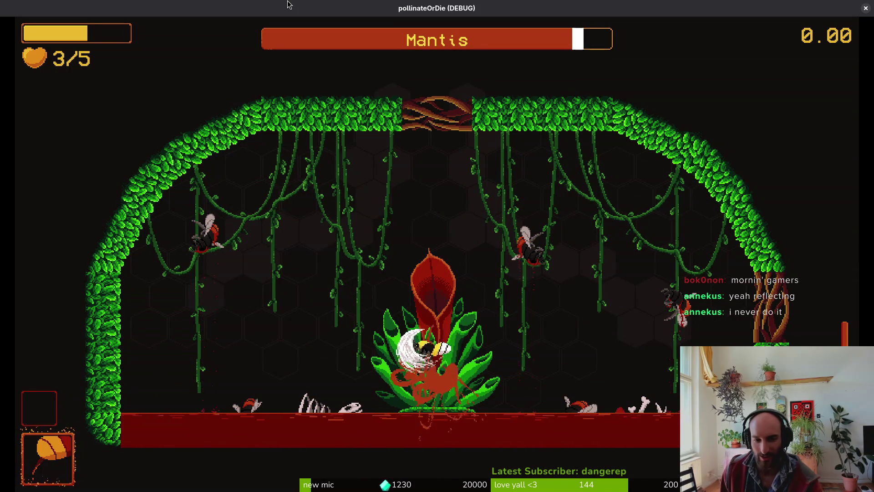
{"action": "key", "text": "Up"}
{"action": "key", "text": "Left"}
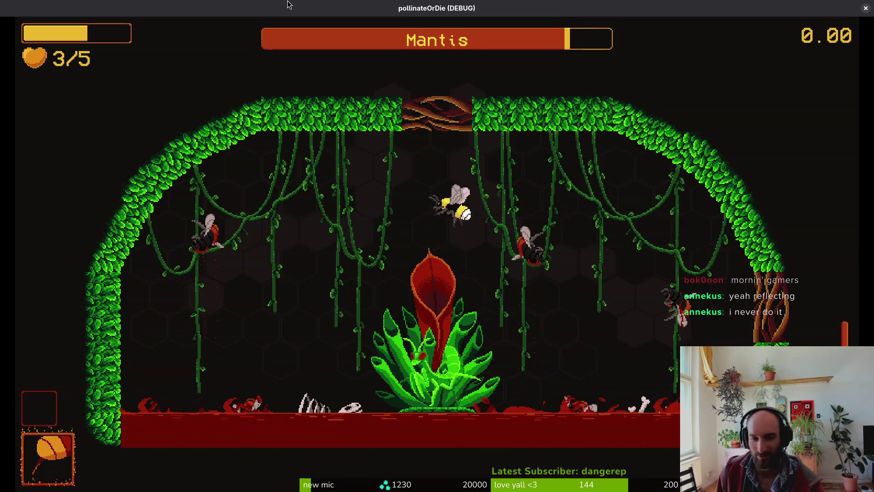
{"action": "key", "text": "Left"}
{"action": "key", "text": "x"}
{"action": "key", "text": "Down"}
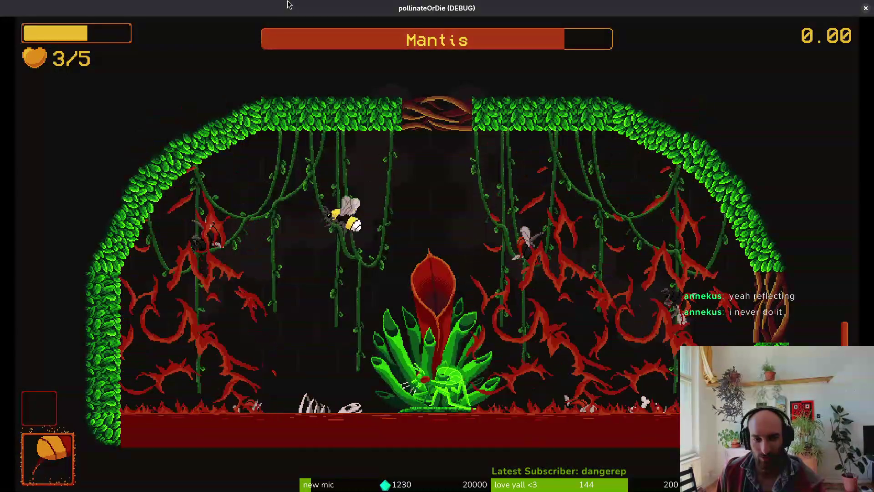
{"action": "key", "text": "Left"}
{"action": "key", "text": "x"}
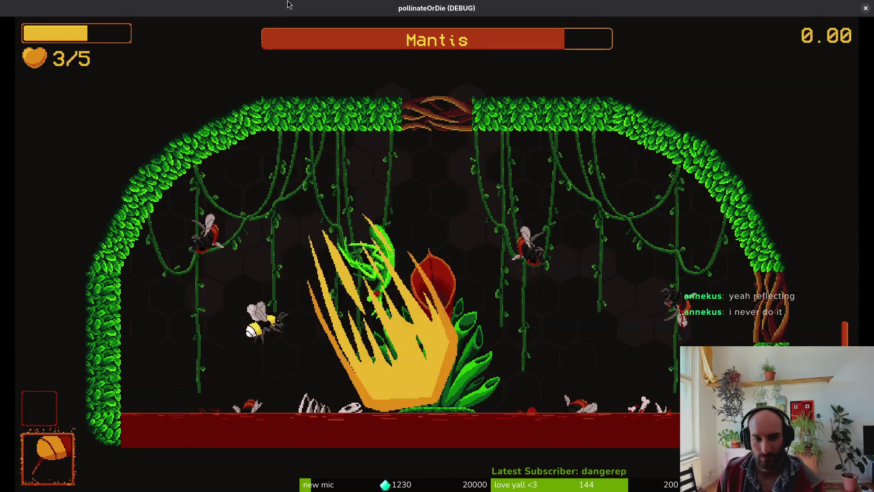
Keep slashing the Mantis to about half health, then pause with the bee at 1/5 hearts
{"action": "key", "text": "Right"}
{"action": "key", "text": "x"}
{"action": "key", "text": "Up"}
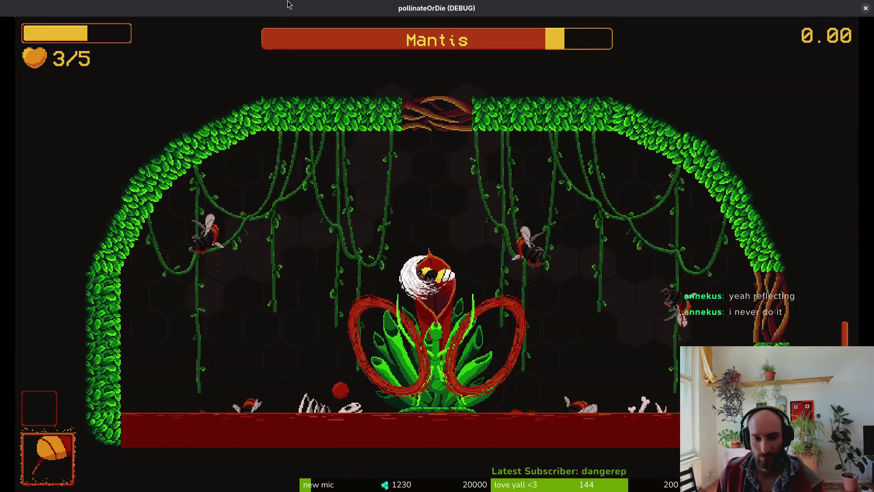
{"action": "key", "text": "Up"}
{"action": "key", "text": "x"}
{"action": "key", "text": "Left"}
{"action": "key", "text": "x"}
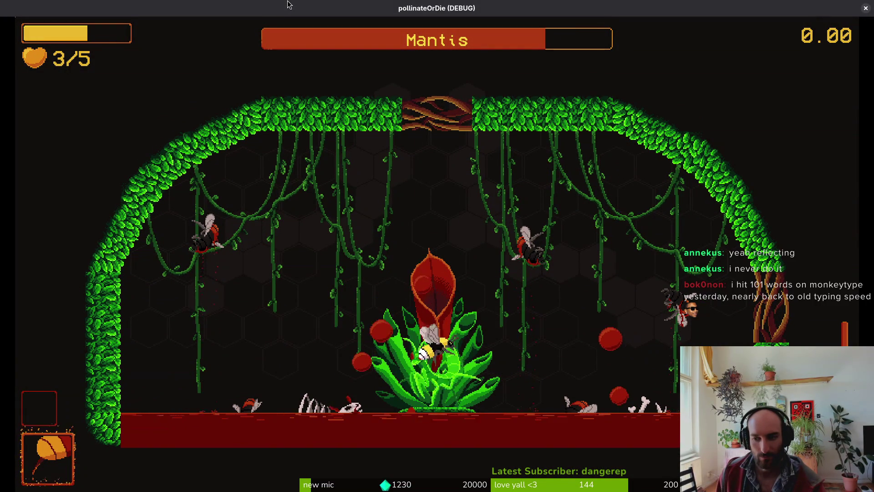
{"action": "key", "text": "Right"}
{"action": "key", "text": "x"}
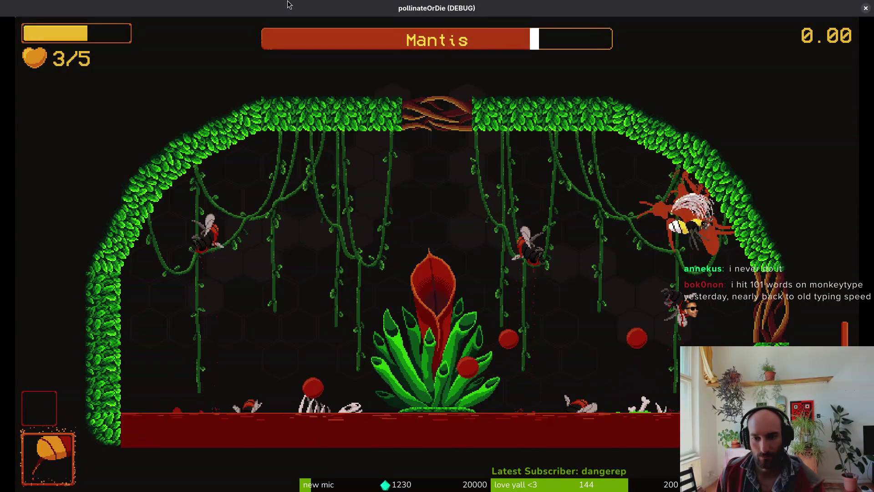
{"action": "key", "text": "x"}
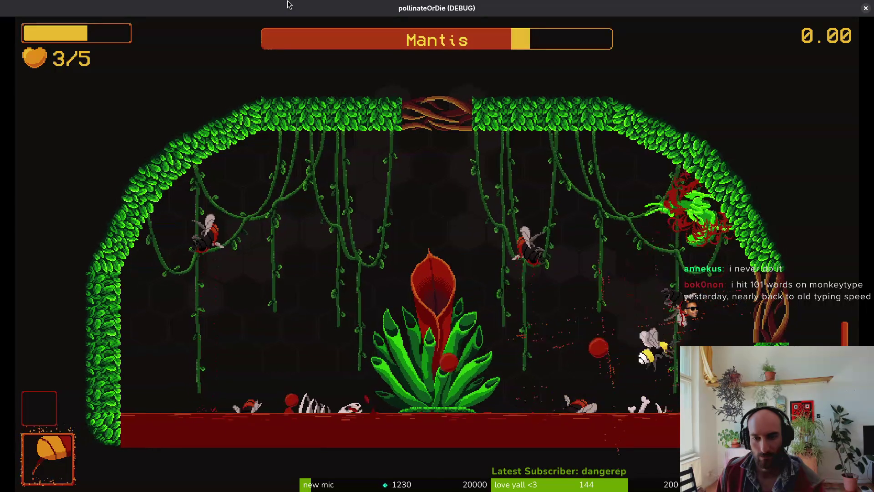
{"action": "key", "text": "Left"}
{"action": "key", "text": "x"}
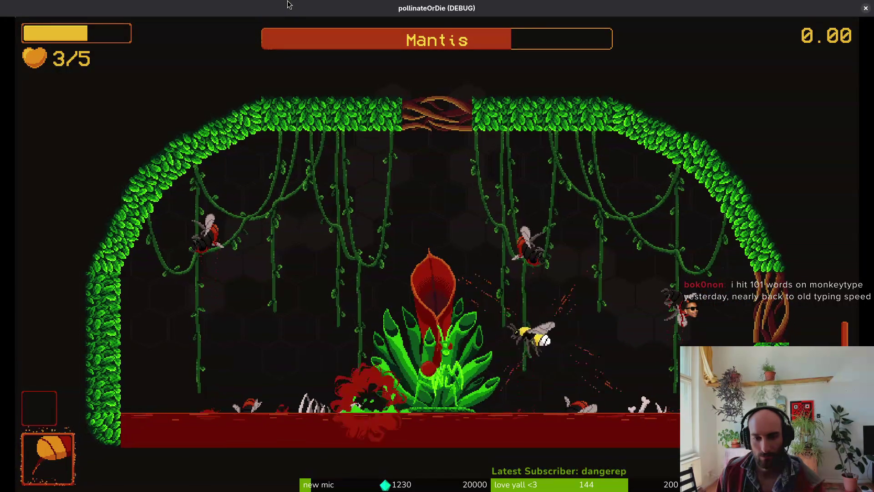
{"action": "key", "text": "Left"}
{"action": "key", "text": "Up"}
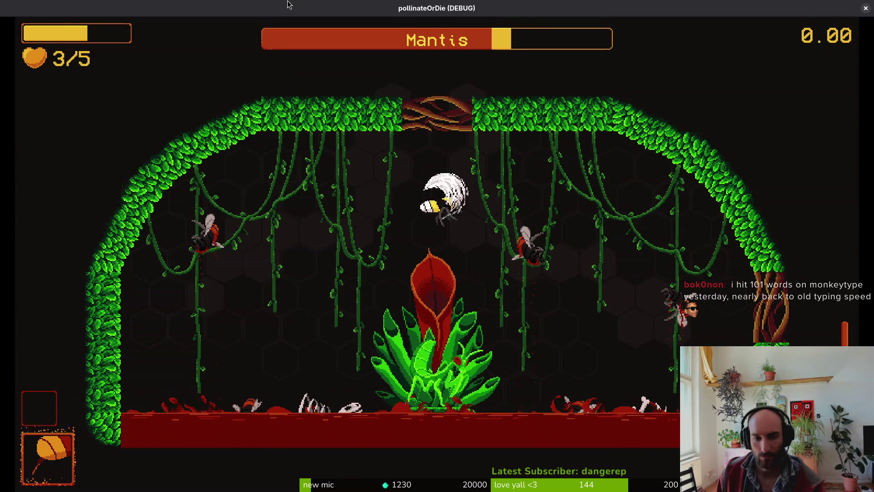
{"action": "key", "text": "Left"}
{"action": "key", "text": "Down"}
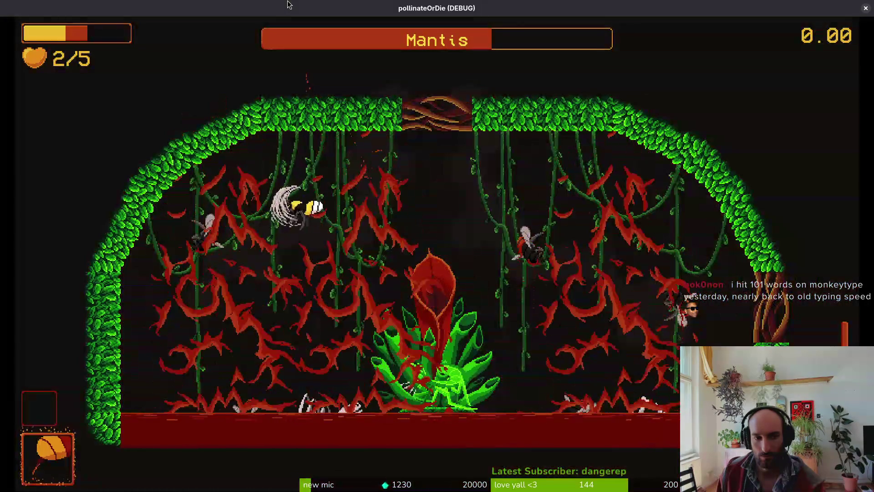
{"action": "key", "text": "Left"}
{"action": "key", "text": "x"}
{"action": "key", "text": "Right"}
{"action": "key", "text": "x"}
{"action": "key", "text": "Right"}
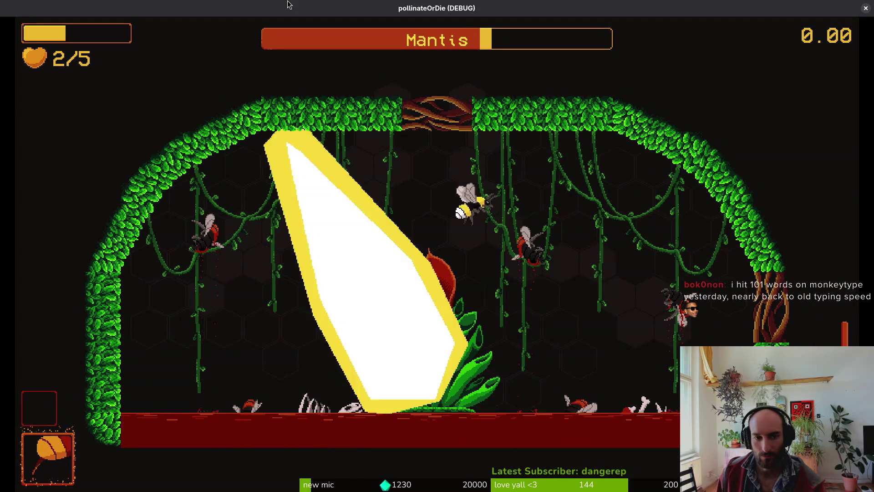
{"action": "key", "text": "Down"}
{"action": "key", "text": "Up"}
{"action": "key", "text": "Left"}
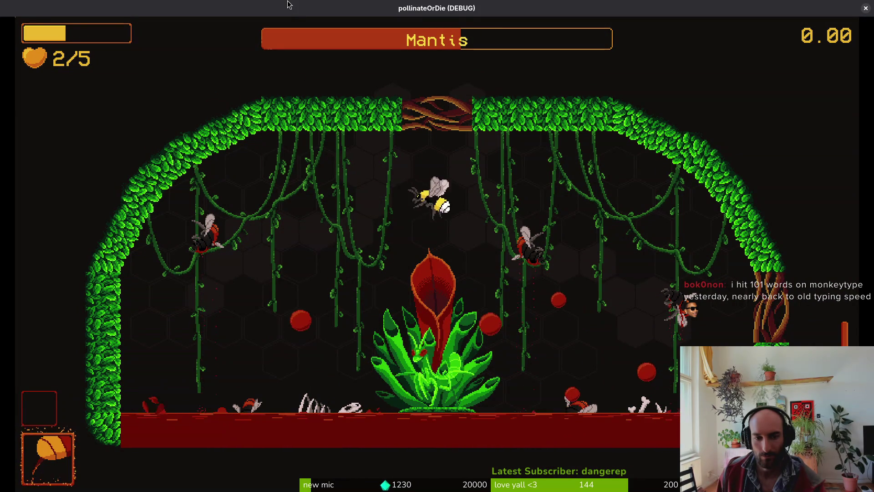
{"action": "key", "text": "Right"}
{"action": "key", "text": "Down"}
{"action": "key", "text": "Up"}
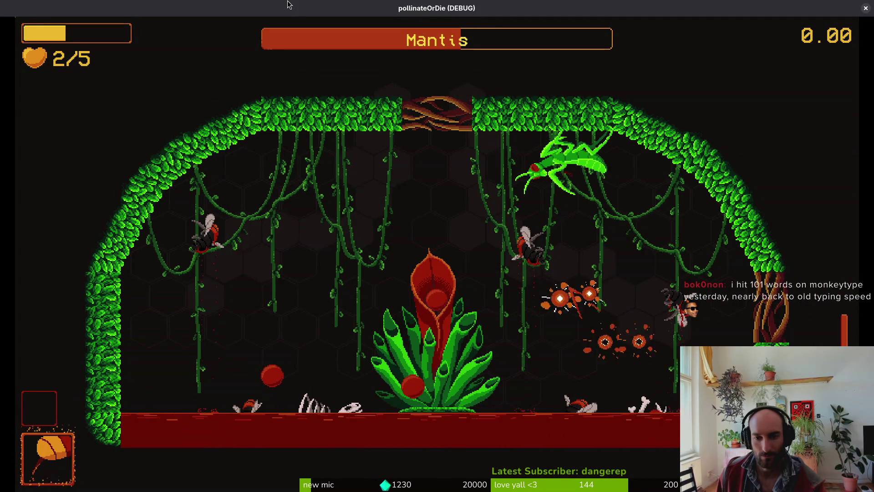
{"action": "key", "text": "Right"}
{"action": "key", "text": "Down"}
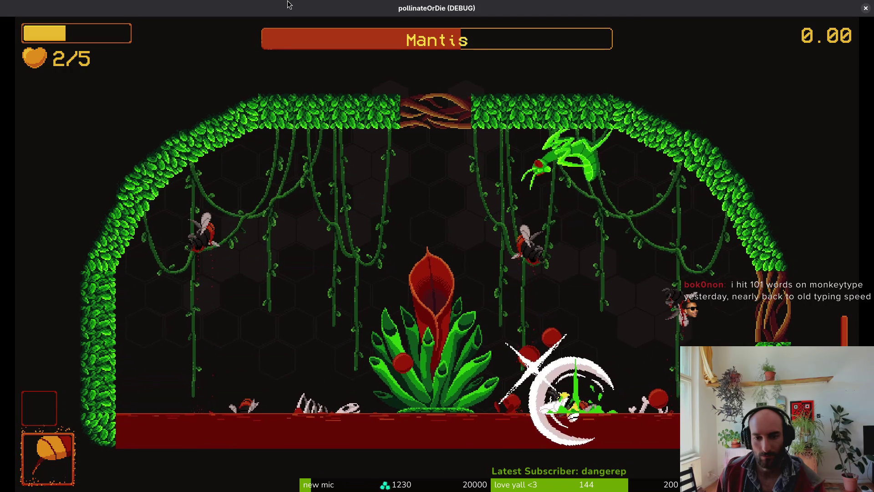
{"action": "key", "text": "Up"}
{"action": "key", "text": "Left"}
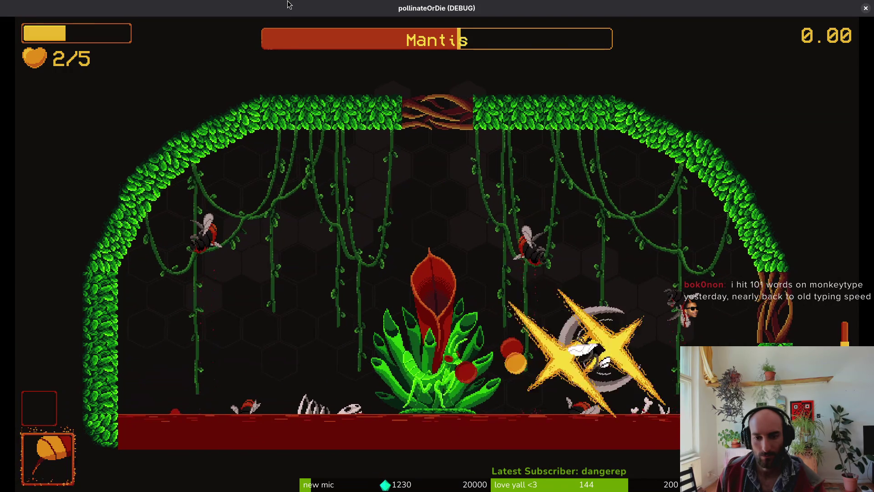
{"action": "key", "text": "Right"}
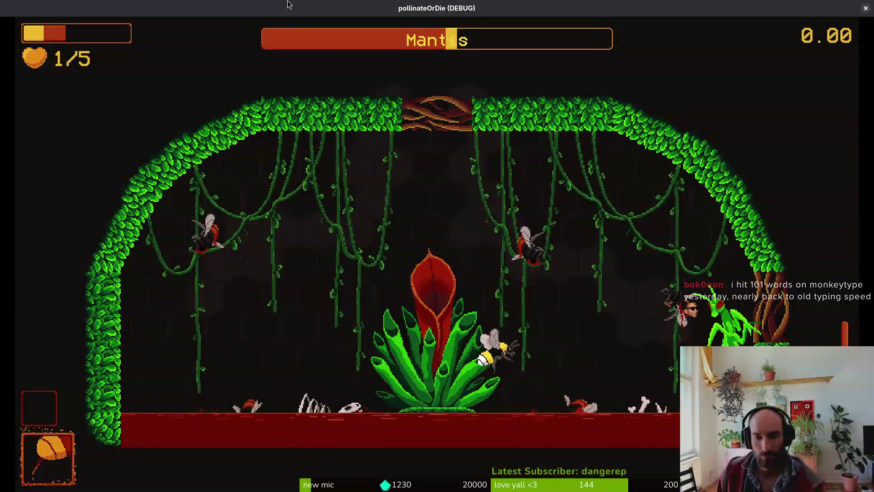
{"action": "key", "text": "Up"}
{"action": "key", "text": "Left"}
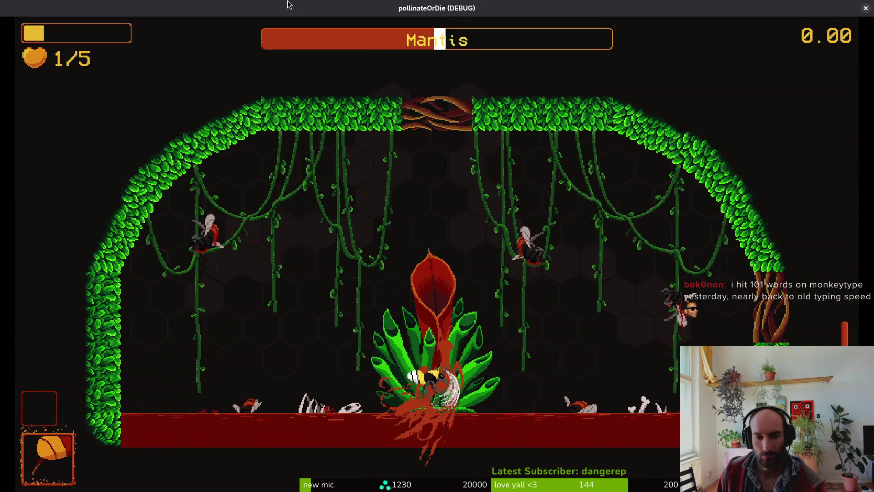
{"action": "key", "text": "Escape"}
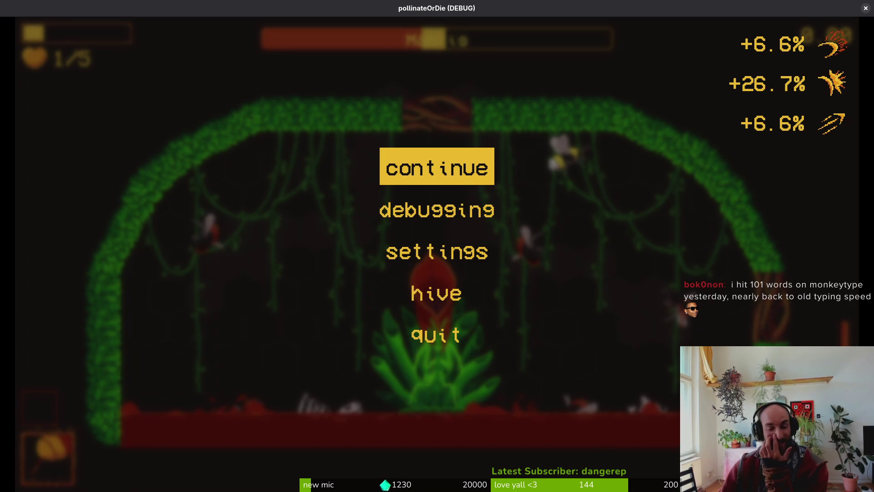
Close the paused game, rerun the project, and place its window over the 2D viewport
{"action": "left_click", "coordinate": [866, 8]}
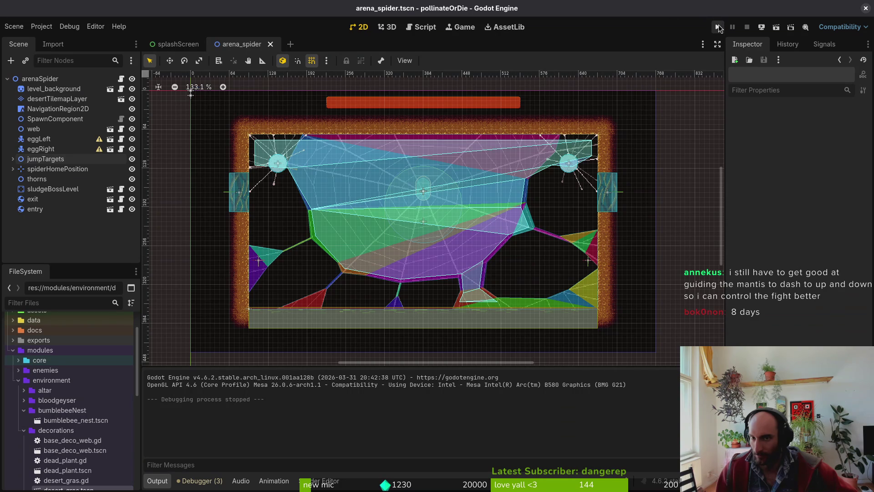
{"action": "left_click", "coordinate": [717, 27]}
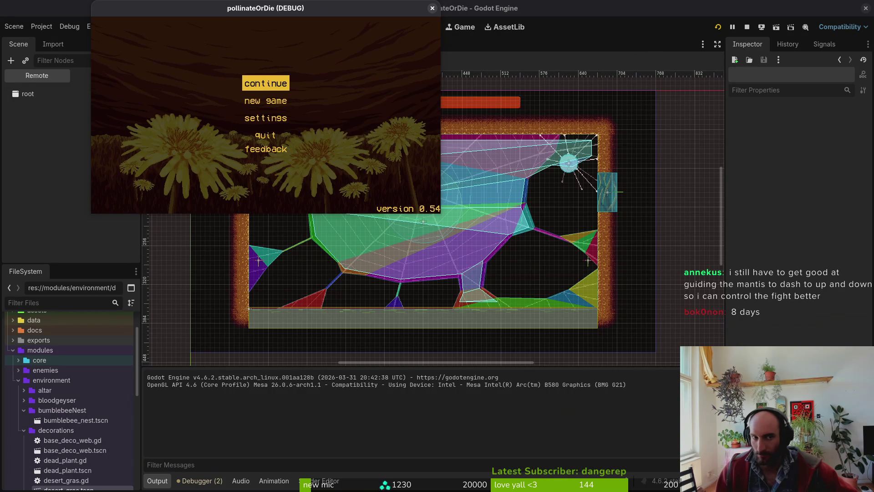
{"action": "mouse_move", "coordinate": [420, 85]}
{"action": "left_mouse_down"}
{"action": "mouse_move", "coordinate": [433, 95]}
{"action": "mouse_move", "coordinate": [434, 129]}
{"action": "left_mouse_up"}
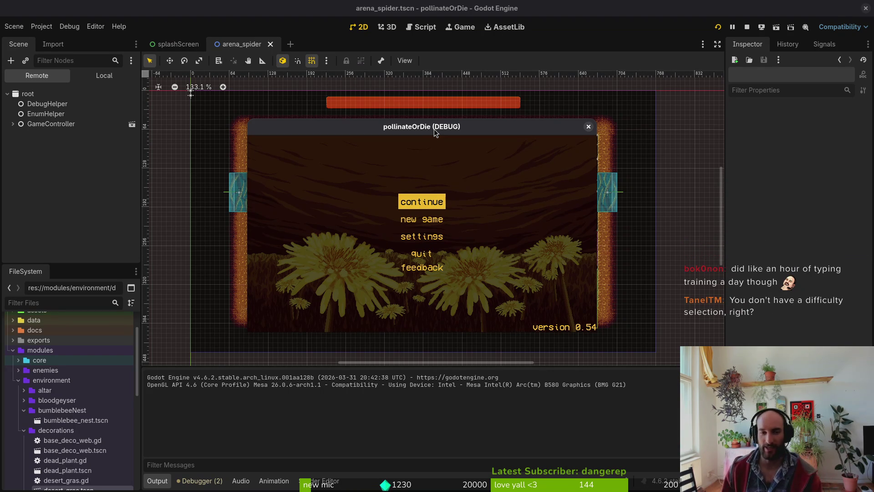
In the main-menu settings, cycle the second language row and return it to normal
{"action": "key", "text": "Down"}
{"action": "key", "text": "Down"}
{"action": "key", "text": "Return"}
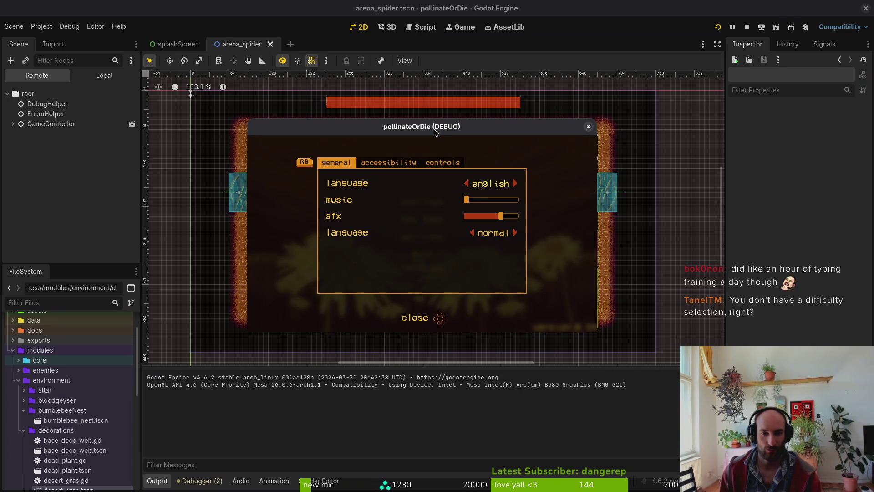
{"action": "key", "text": "Down"}
{"action": "key", "text": "Down"}
{"action": "key", "text": "Down"}
{"action": "key", "text": "Right"}
{"action": "key", "text": "Right"}
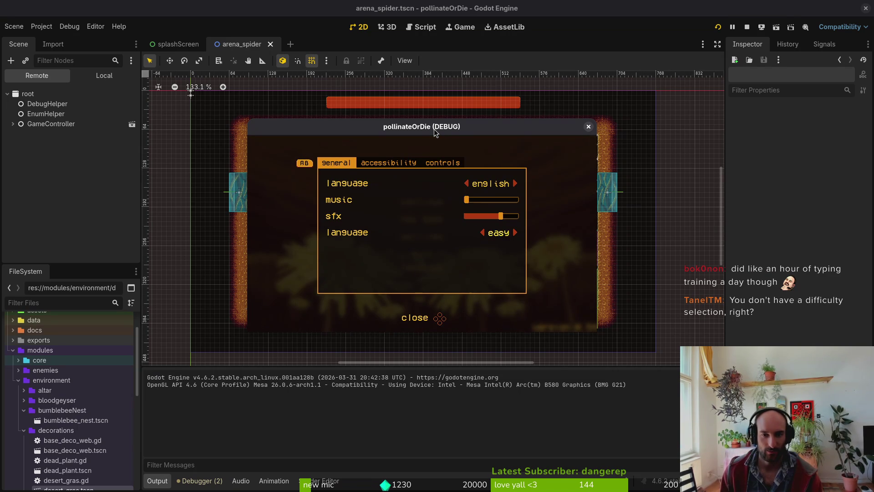
{"action": "key", "text": "Right"}
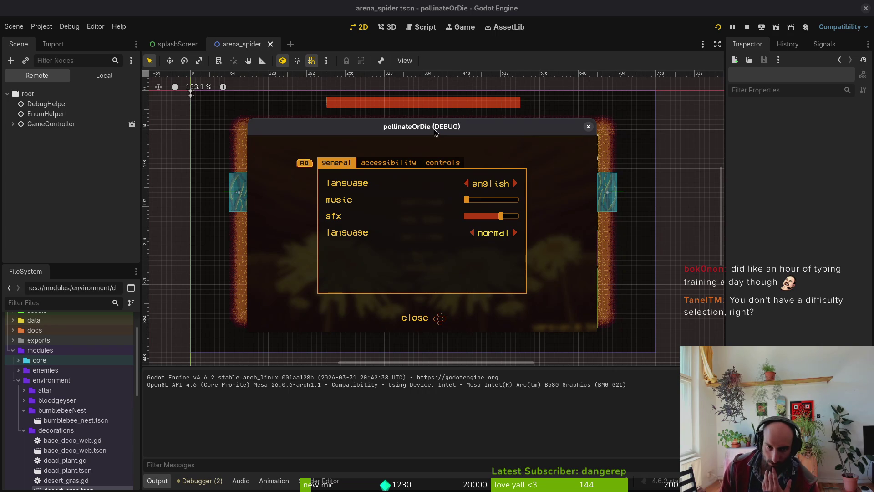
{"action": "key", "text": "Escape"}
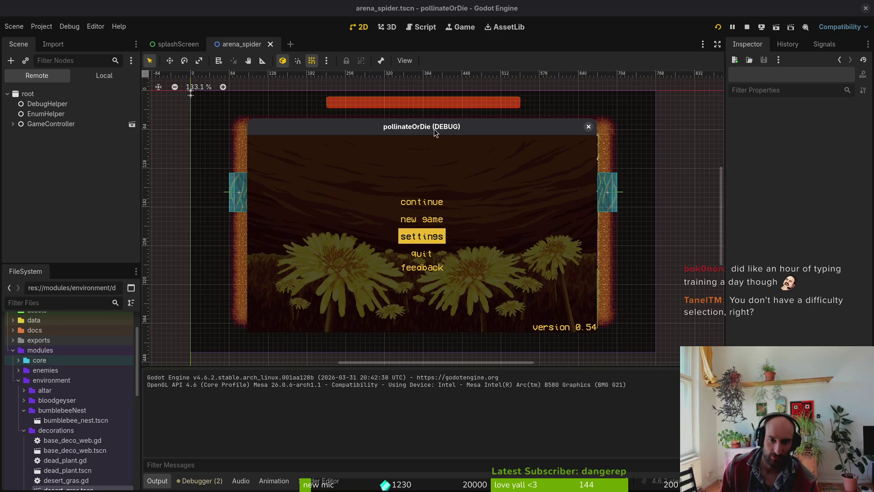
Continue the saved game and turn on the Level Selector debugging option
{"action": "key", "text": "Up"}
{"action": "key", "text": "Up"}
{"action": "key", "text": "Return"}
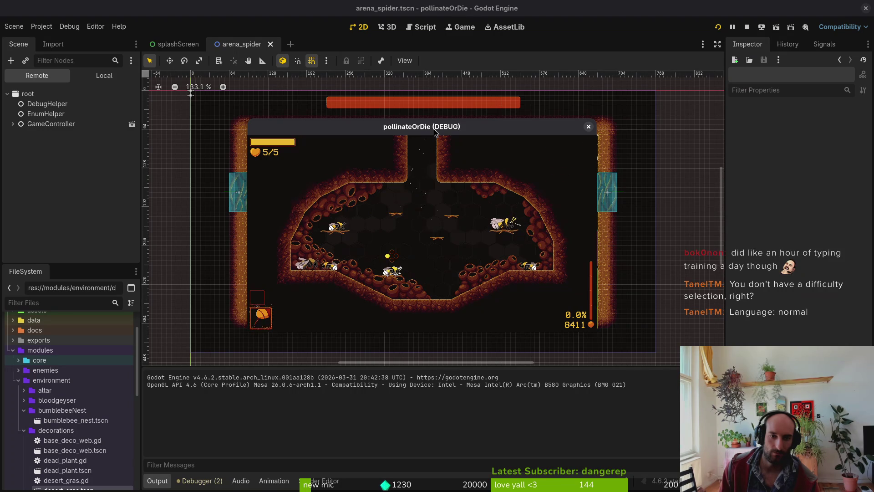
{"action": "key", "text": "F1"}
{"action": "key", "text": "Up"}
{"action": "key", "text": "Up"}
{"action": "key", "text": "Up"}
{"action": "key", "text": "Escape"}
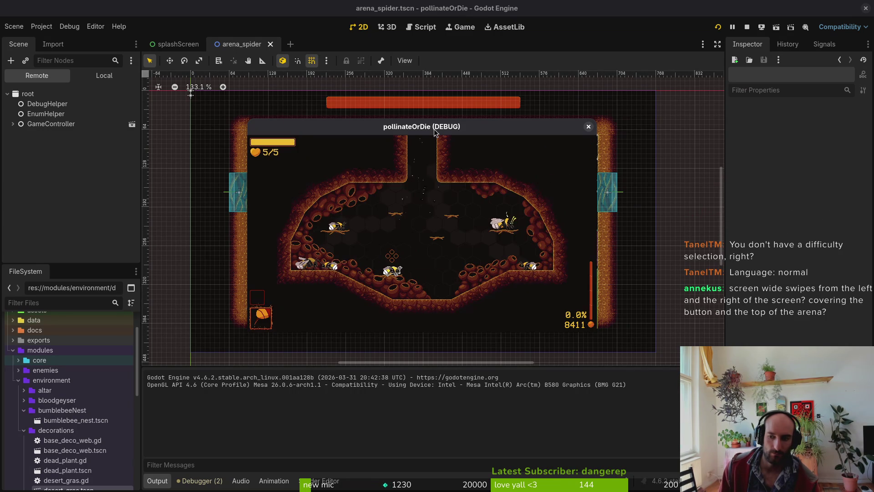
{"action": "key", "text": "Escape"}
{"action": "key", "text": "Down"}
{"action": "key", "text": "Return"}
{"action": "key", "text": "Down"}
{"action": "key", "text": "Down"}
{"action": "key", "text": "Down"}
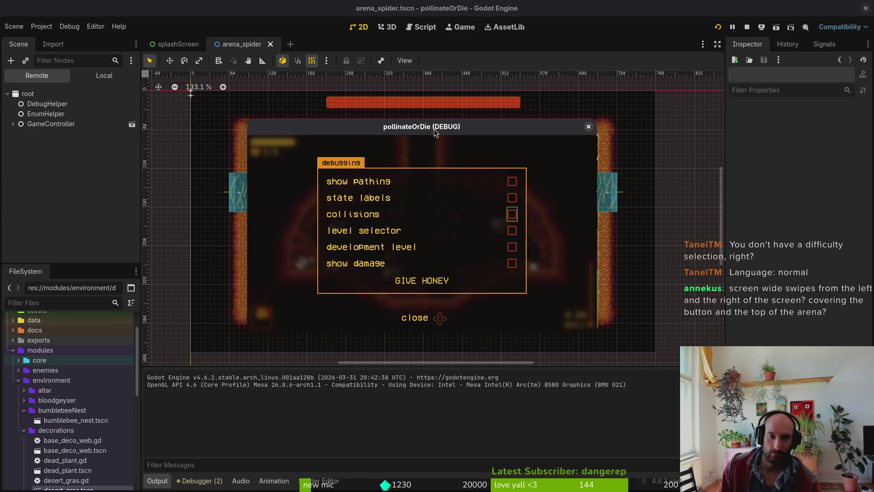
{"action": "key", "text": "Return"}
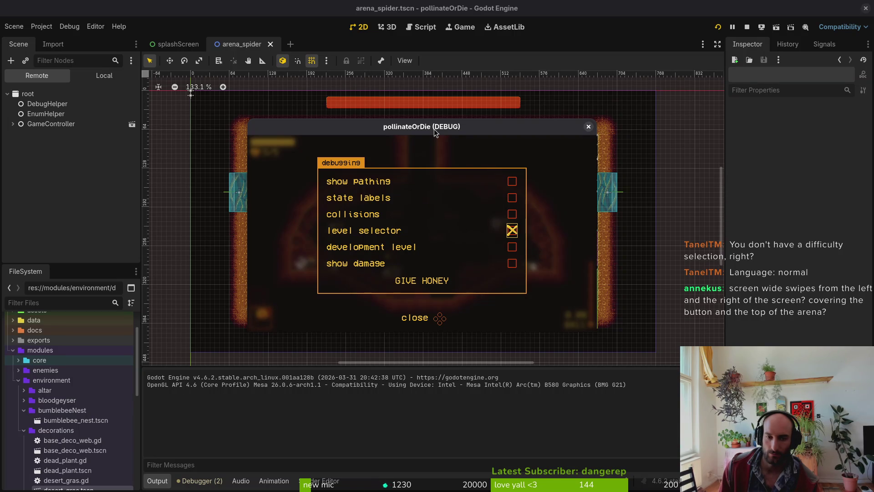
{"action": "key", "text": "Escape"}
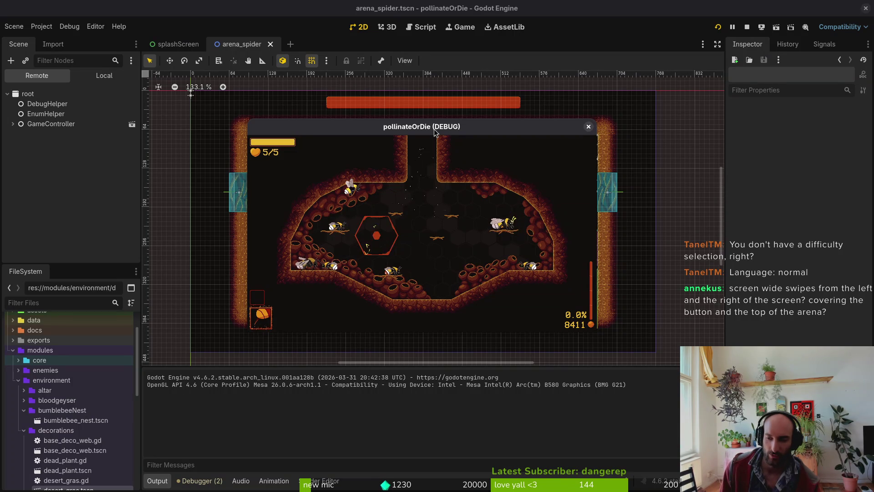
Browse the level select, then change difficulty from easy to normal in settings
{"action": "key", "text": "Escape"}
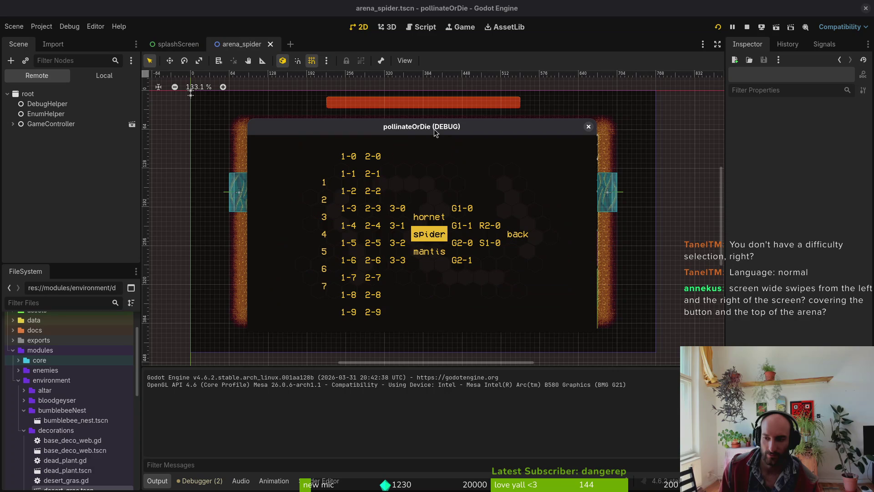
{"action": "key", "text": "Right"}
{"action": "key", "text": "Right"}
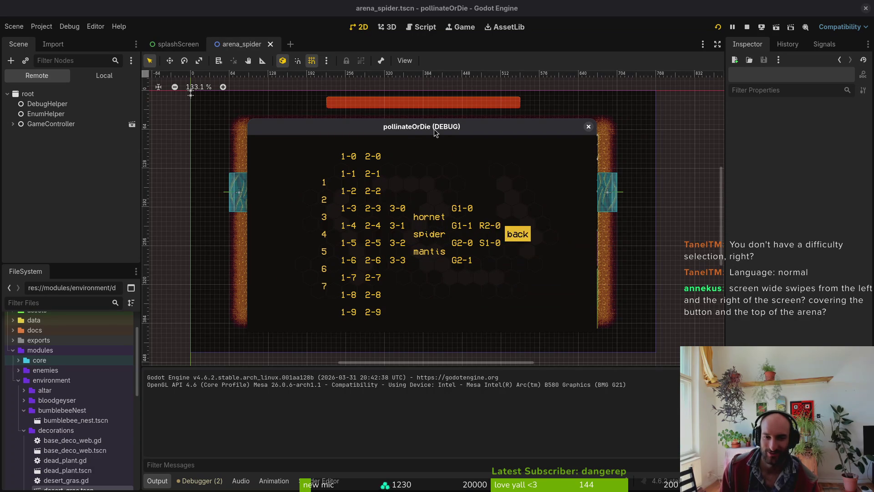
{"action": "key", "text": "Return"}
{"action": "key", "text": "Down"}
{"action": "key", "text": "Down"}
{"action": "key", "text": "Return"}
{"action": "key", "text": "Down"}
{"action": "key", "text": "Down"}
{"action": "key", "text": "Down"}
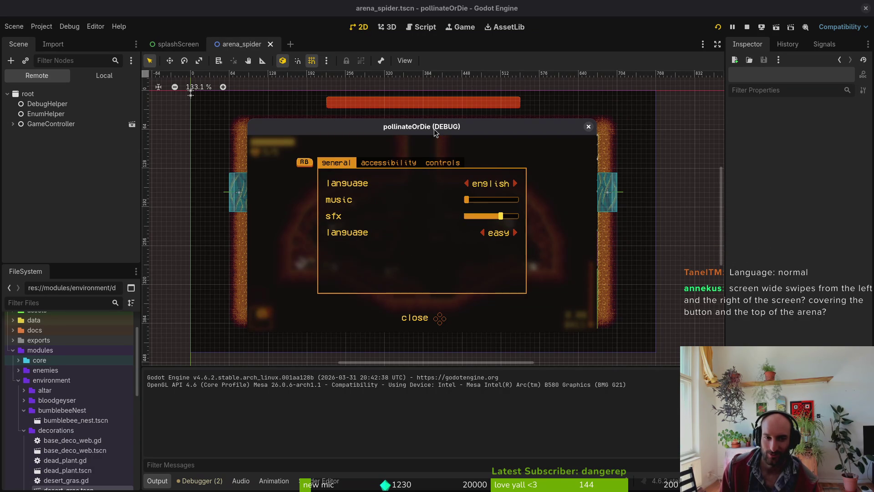
{"action": "key", "text": "Right"}
{"action": "key", "text": "Down"}
{"action": "key", "text": "Return"}
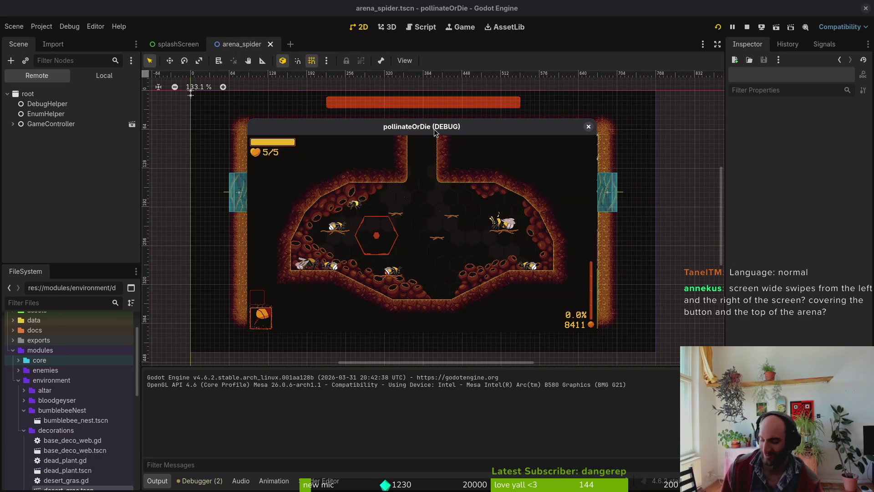
Stop the game and open settingsOverlay.tscn via quick scene search
{"action": "key", "text": "F8"}
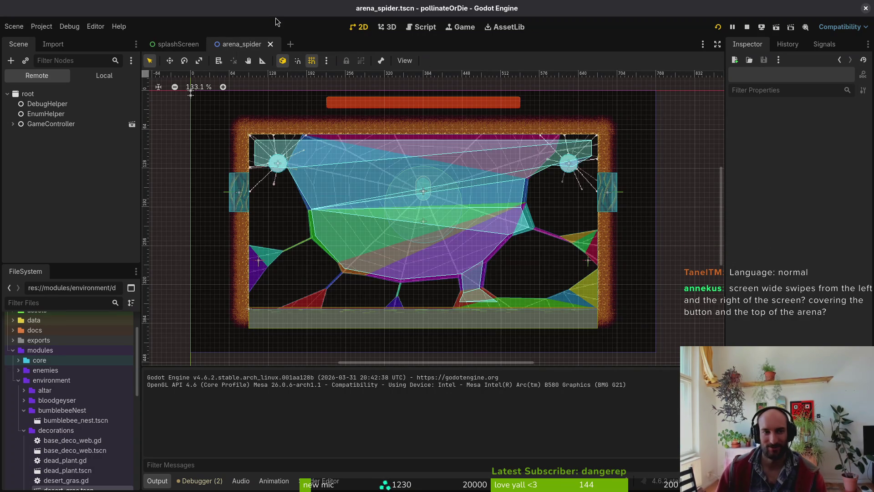
{"action": "key", "text": "ctrl+shift+o"}
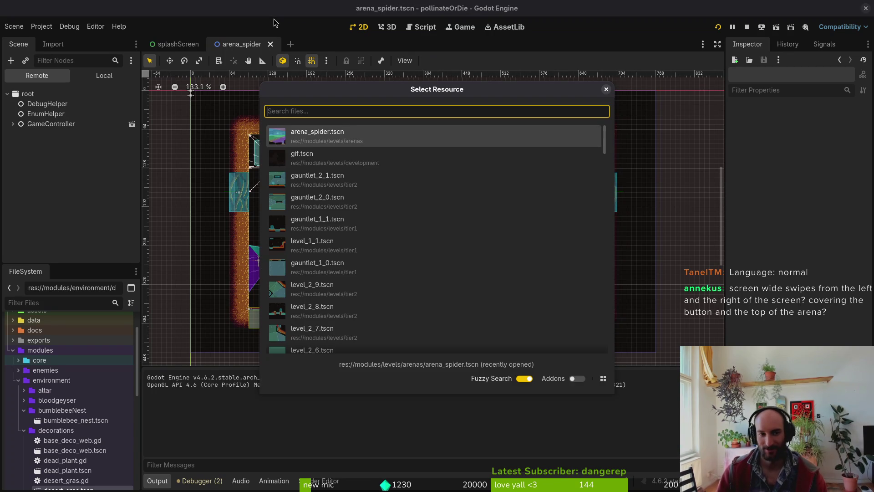
{"action": "type", "text": "settings"}
{"action": "key", "text": "Return"}
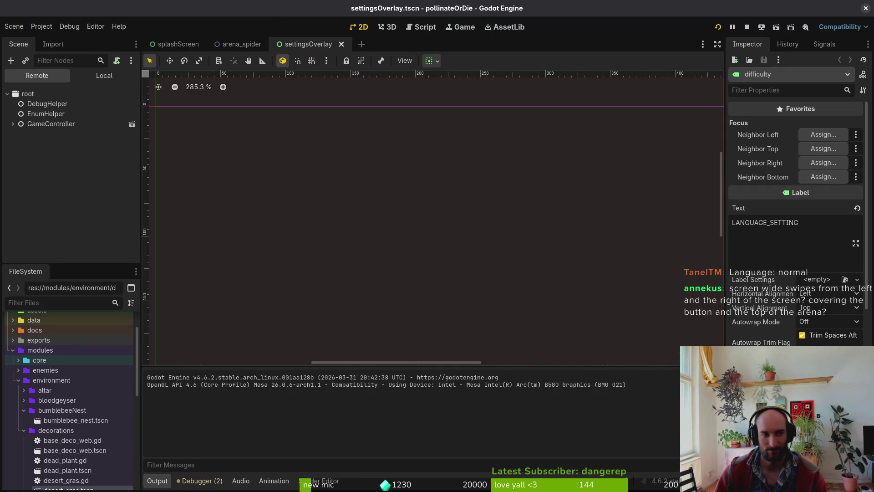
{"action": "left_click", "coordinate": [104, 75]}
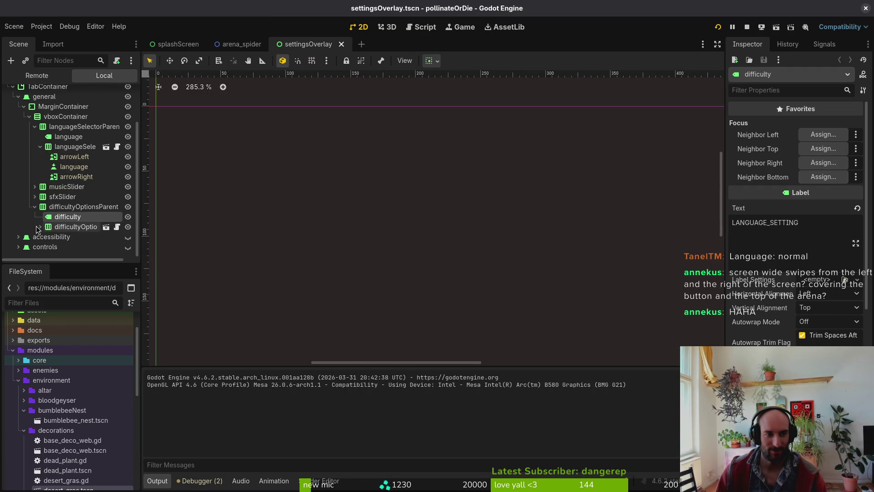
Replace the difficulty Label text LANGUAGE_SETTING with DIFFICULTY_SETTING, save, and relaunch the game
{"action": "left_click", "coordinate": [814, 224]}
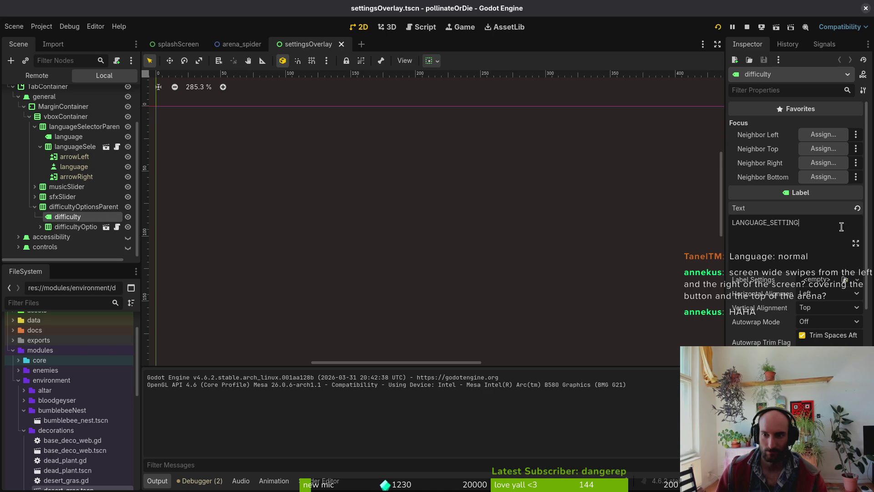
{"action": "key", "text": "ctrl+a"}
{"action": "type", "text": "DIFFICULT"}
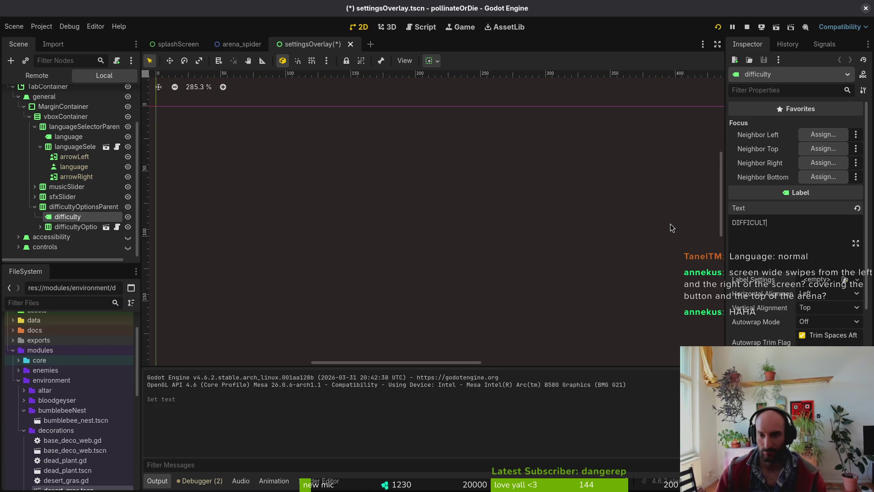
{"action": "type", "text": "Y_SETTING"}
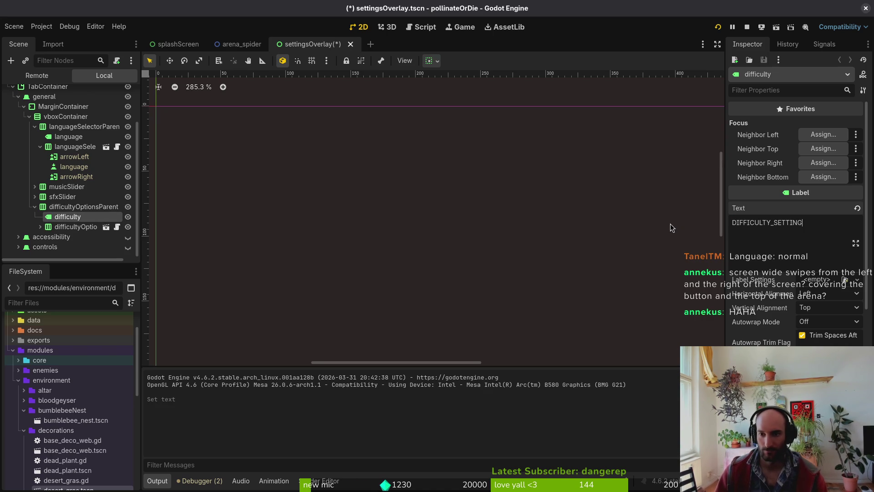
{"action": "key", "text": "ctrl+s"}
{"action": "left_click", "coordinate": [718, 27]}
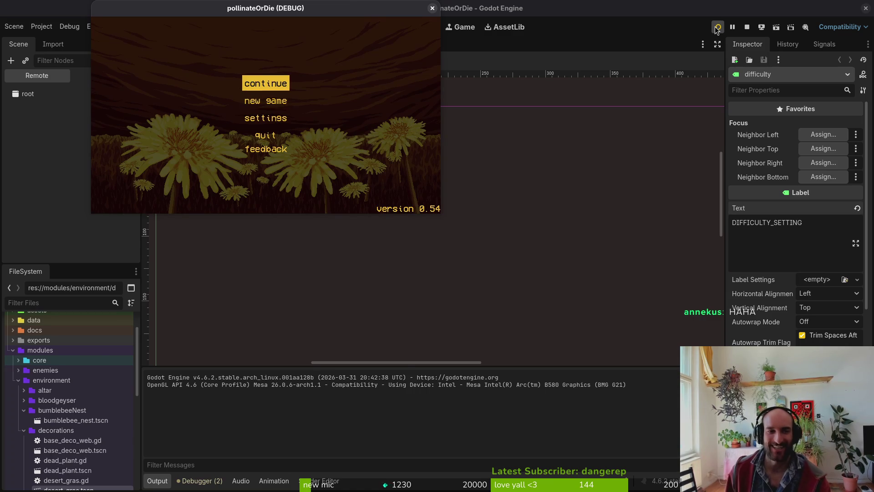
Open the game's settings screen, centre the game window over the editor, and switch to Discord
{"action": "key", "text": "Down"}
{"action": "key", "text": "Down"}
{"action": "key", "text": "Return"}
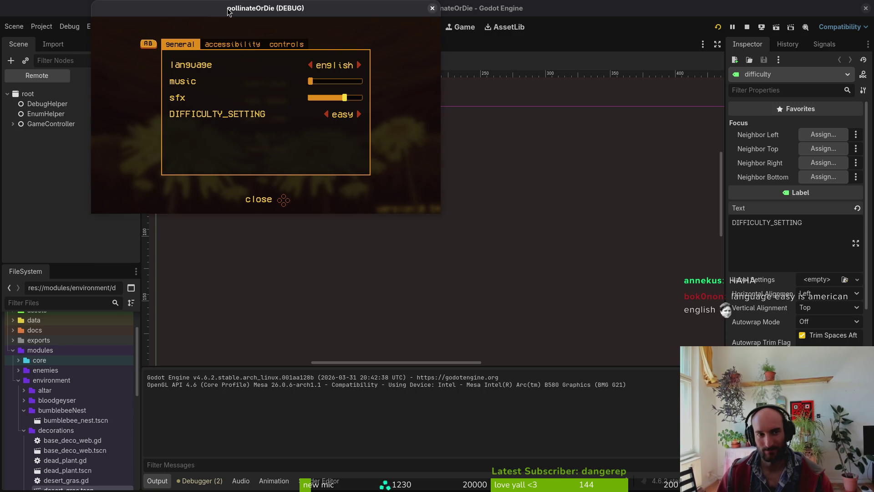
{"action": "left_click_drag", "start_coordinate": [200, 5], "coordinate": [348, 106]}
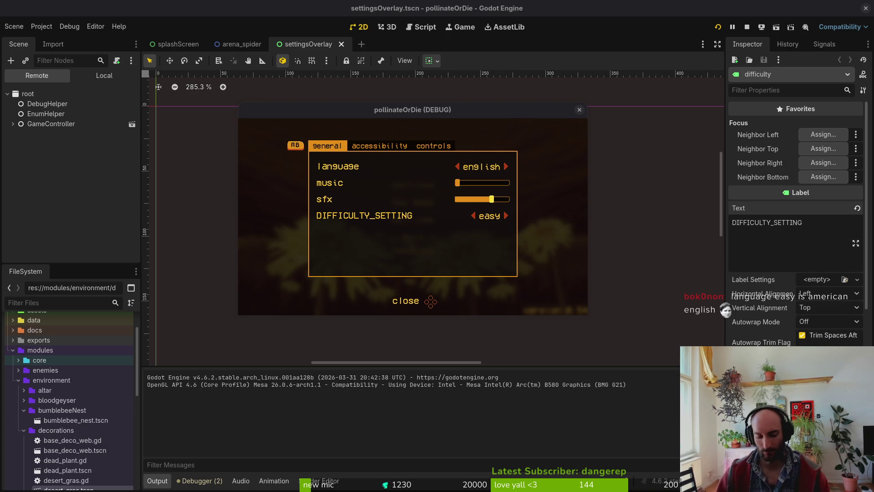
{"action": "key", "text": "alt+Tab"}
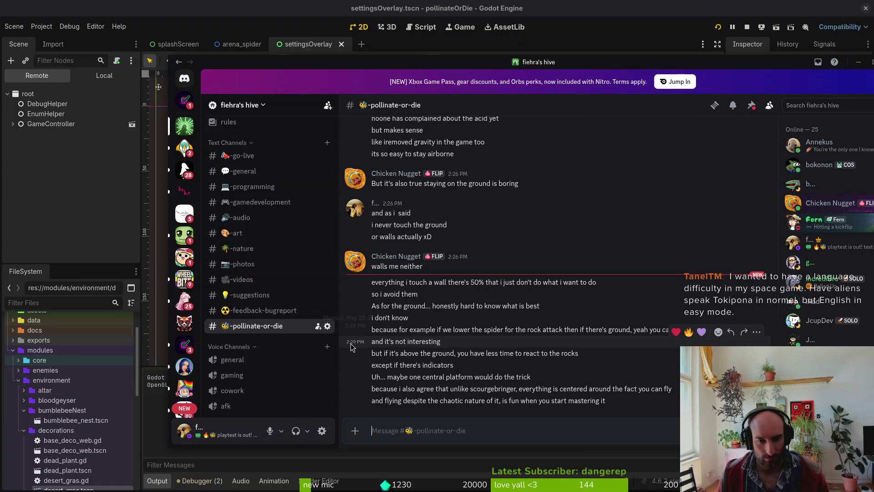
Post a message in #pollinate-or-die about avoiding the rock
{"action": "mouse_move", "coordinate": [351, 347]}
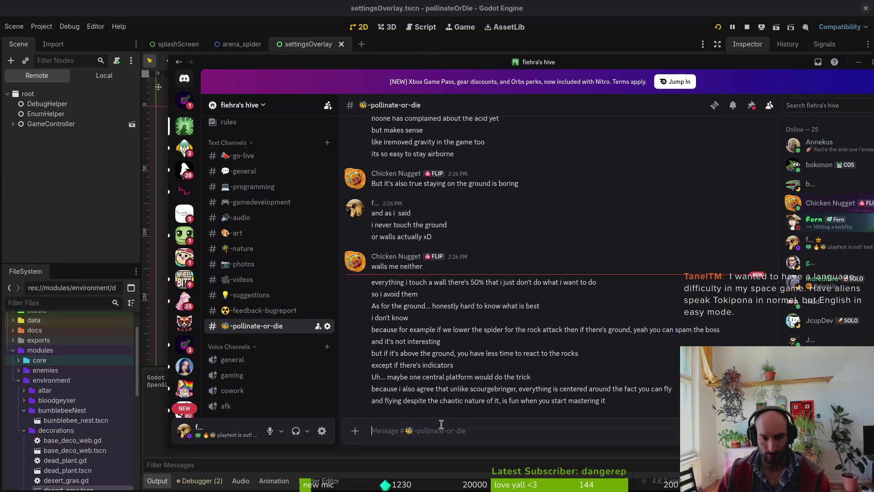
{"action": "type", "text": "i think it"}
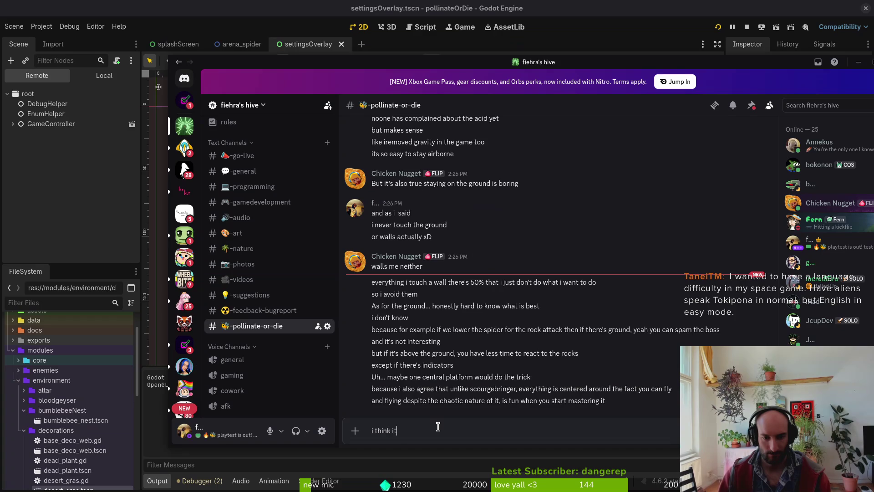
{"action": "key", "text": "ctrl+a"}
{"action": "type", "text": "what my i"}
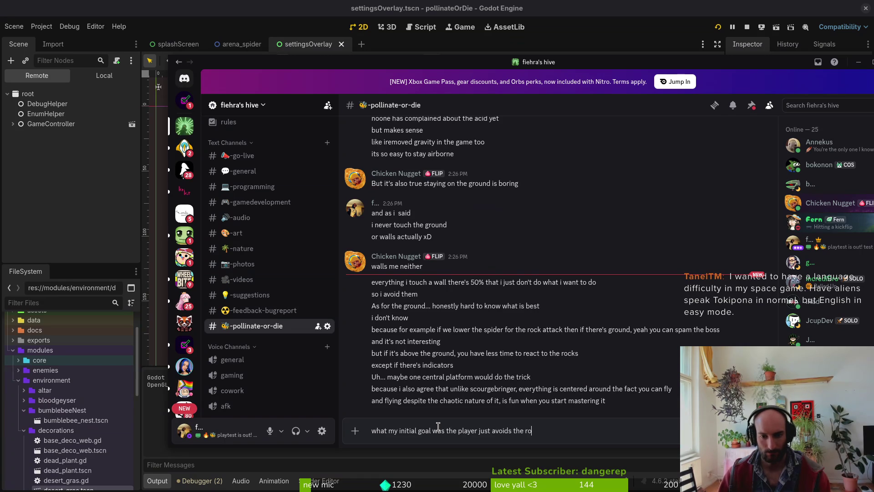
{"action": "type", "text": "ck"}
{"action": "key", "text": "Return"}
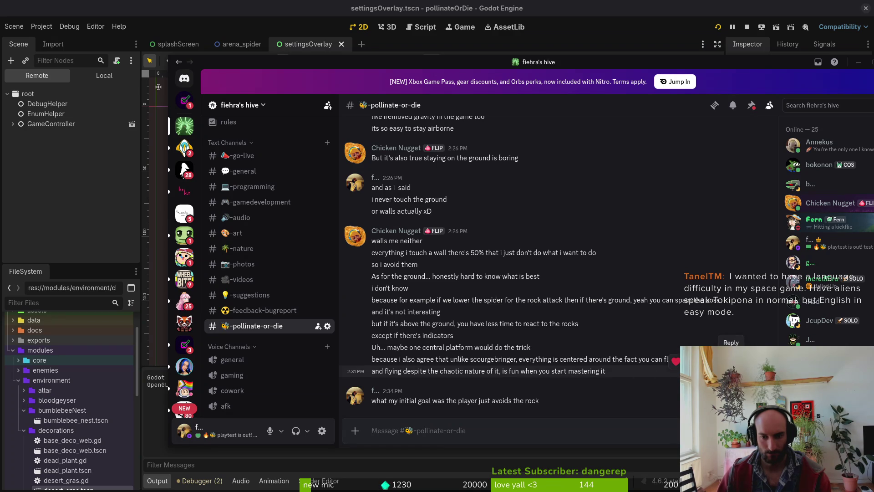
Reply to the message about flying being fun with 'very fun xD'
{"action": "left_click", "coordinate": [733, 361]}
{"action": "type", "text": "ery"}
{"action": "key", "text": "Return"}
{"action": "type", "text": "very"}
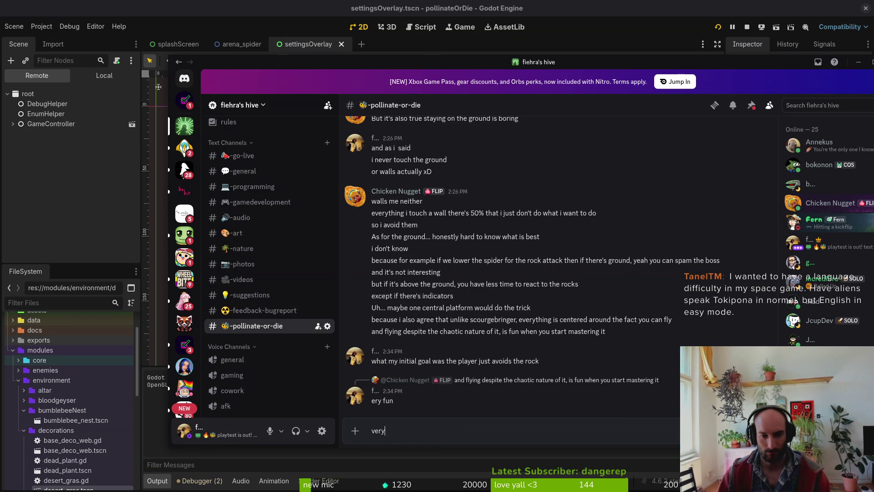
{"action": "type", "text": " fun xD"}
{"action": "key", "text": "Return"}
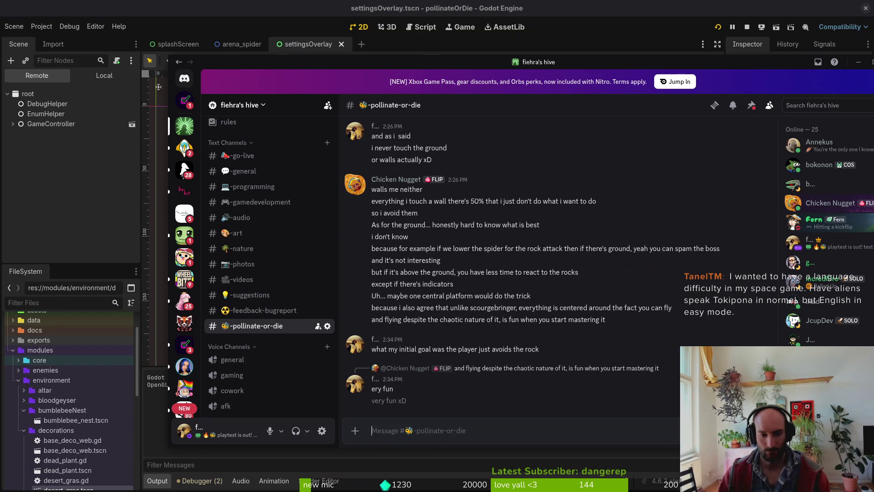
Send a message promising a gameplay clip, then briefly hide and restore Discord
{"action": "type", "text": "one sec lemme"}
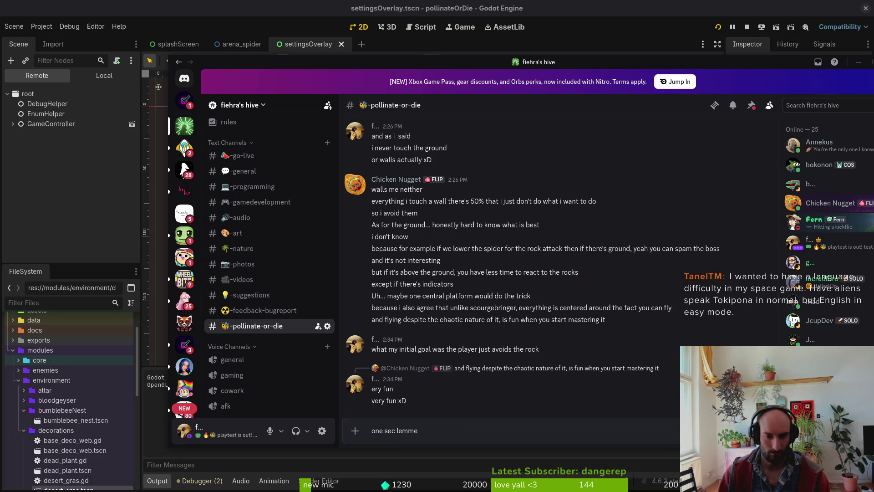
{"action": "type", "text": " make clip of mantis or spider how i thought"}
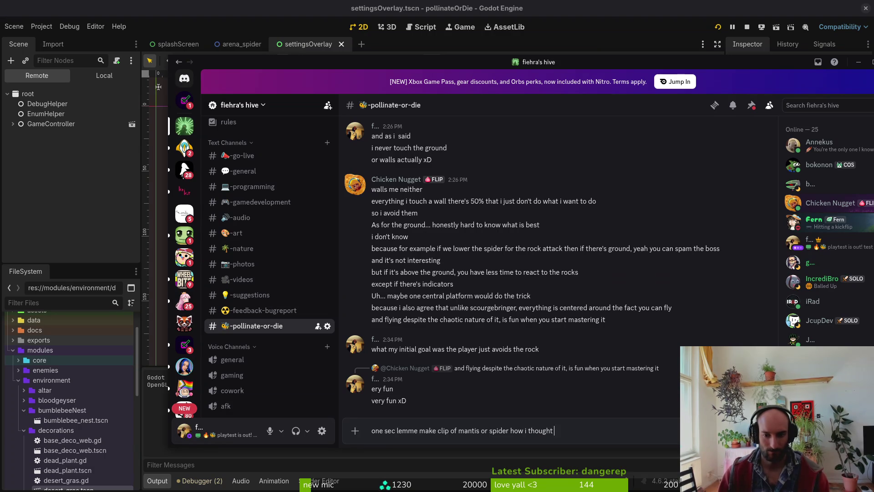
{"action": "type", "text": "lo"}
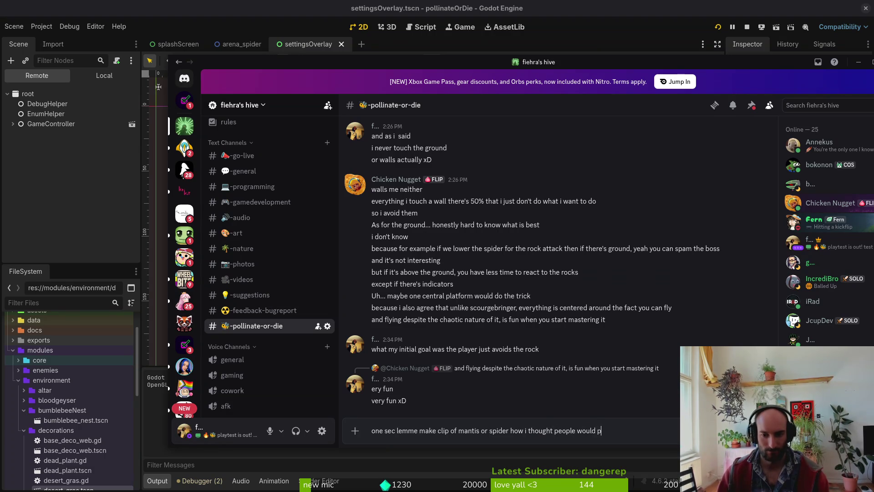
{"action": "type", "text": "lay it lo"}
{"action": "key", "text": "Return"}
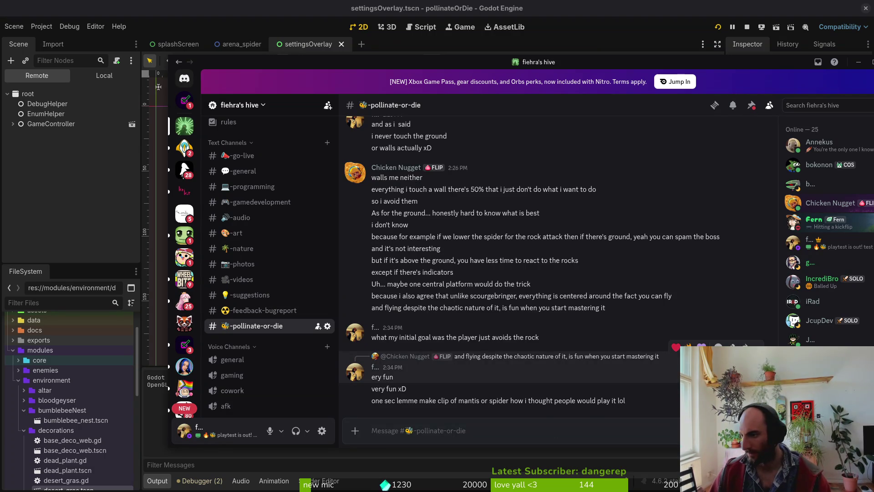
{"action": "key", "text": "alt+Tab"}
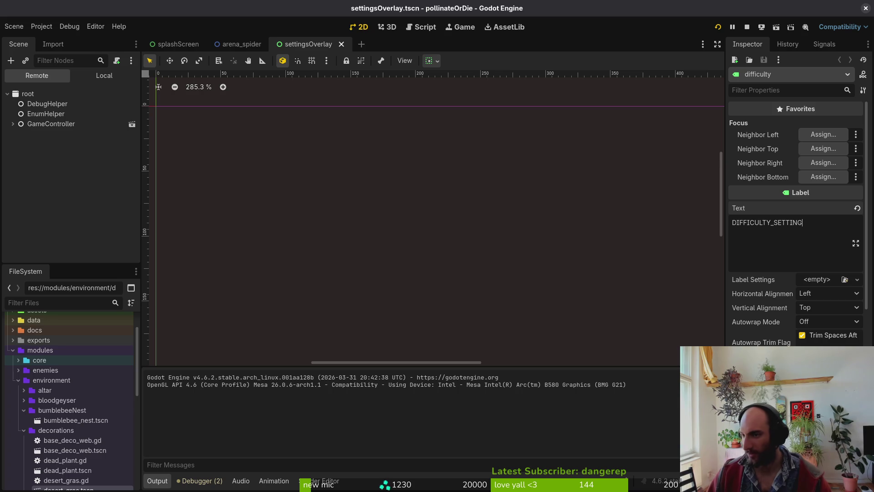
{"action": "key", "text": "alt+Tab"}
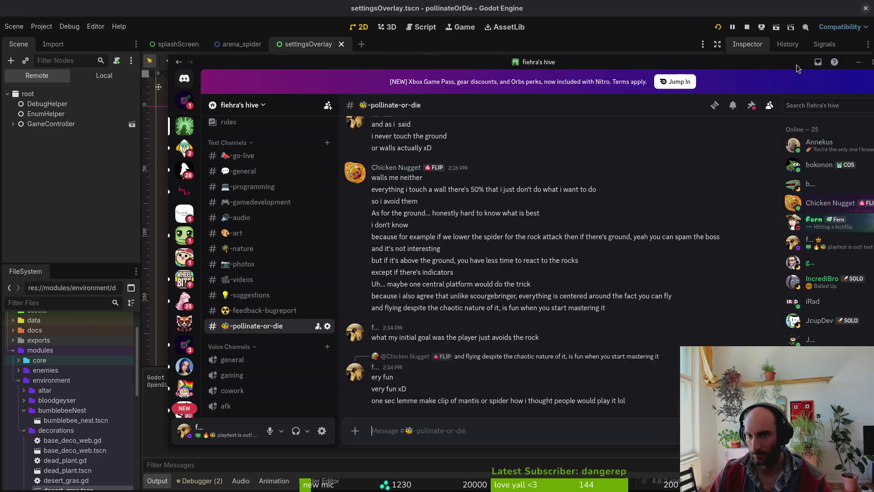
Close Discord, run the game, nudge the selected label right and up, and relaunch with F5
{"action": "left_click_drag", "start_coordinate": [796, 65], "coordinate": [637, 58]}
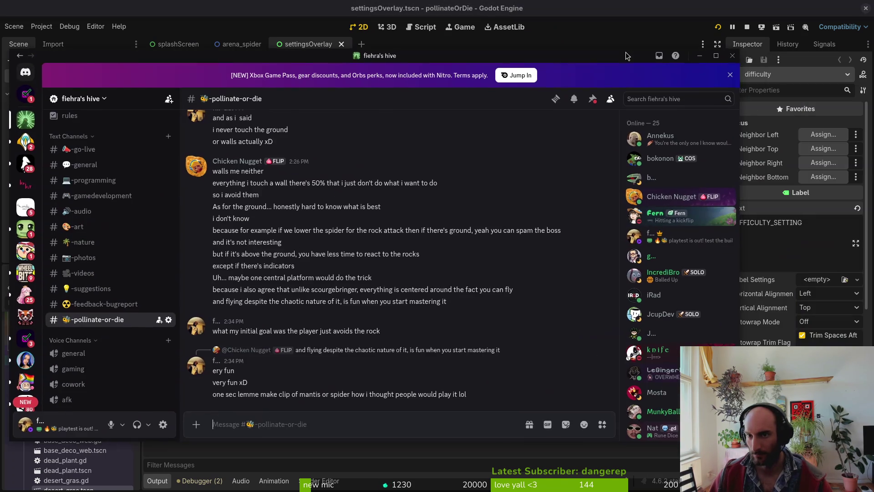
{"action": "left_click", "coordinate": [734, 56]}
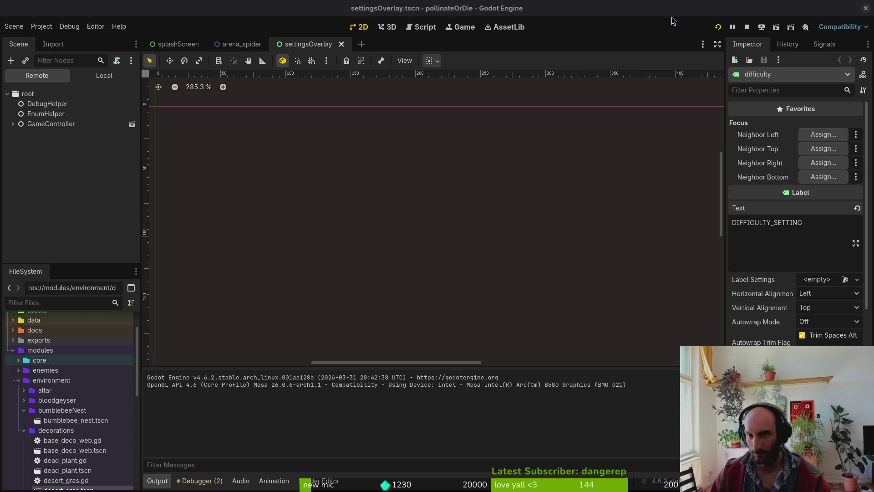
{"action": "left_click", "coordinate": [718, 26]}
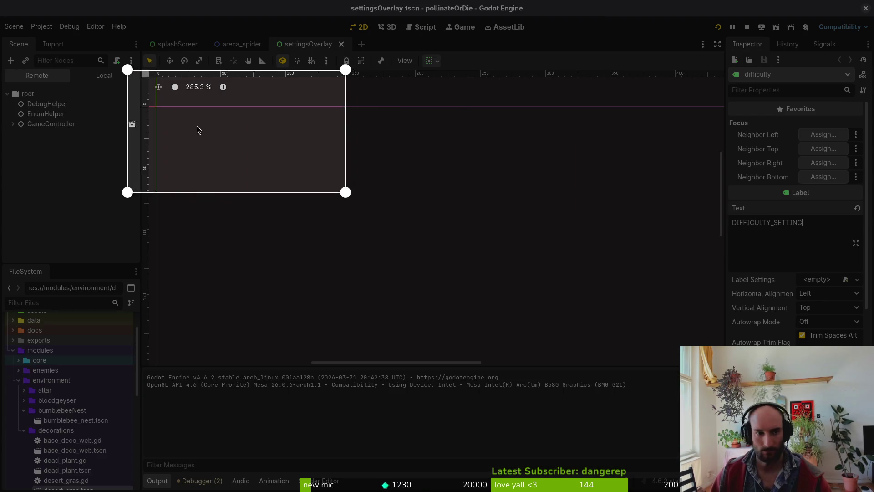
{"action": "left_click_drag", "start_coordinate": [197, 126], "coordinate": [233, 111]}
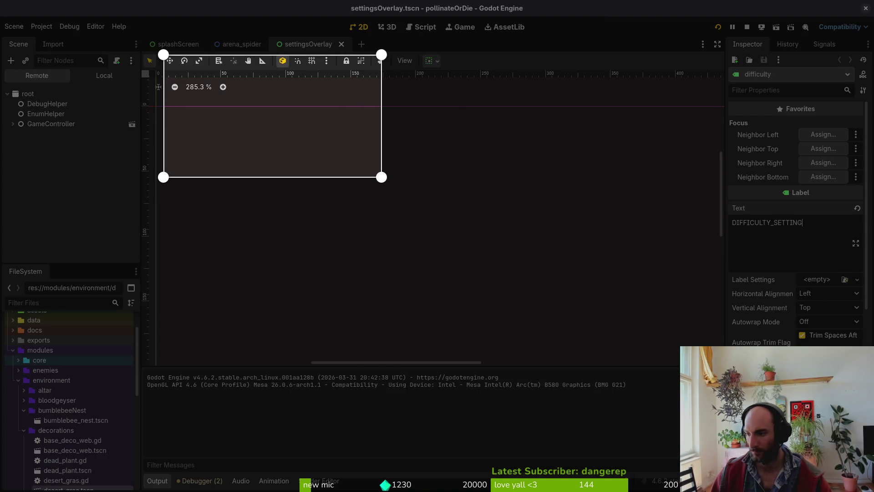
{"action": "key", "text": "F5"}
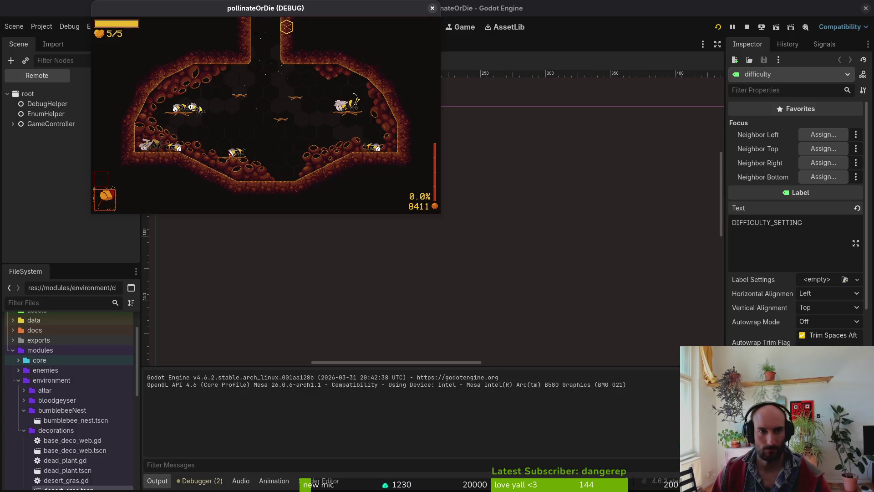
Centre the game window over the canvas and move and enlarge the selected control over it
{"action": "mouse_move", "coordinate": [339, 10]}
{"action": "left_mouse_down"}
{"action": "mouse_move", "coordinate": [362, 61]}
{"action": "mouse_move", "coordinate": [421, 119]}
{"action": "left_mouse_up"}
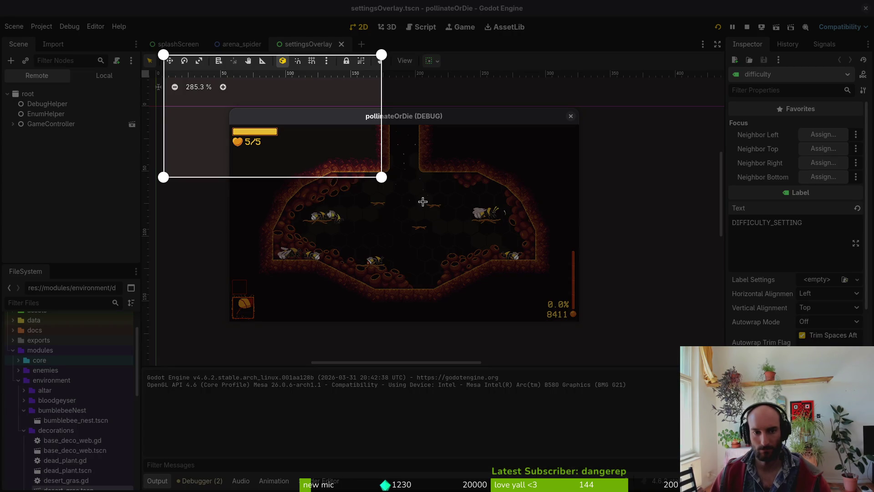
{"action": "left_click_drag", "start_coordinate": [422, 202], "coordinate": [487, 269]}
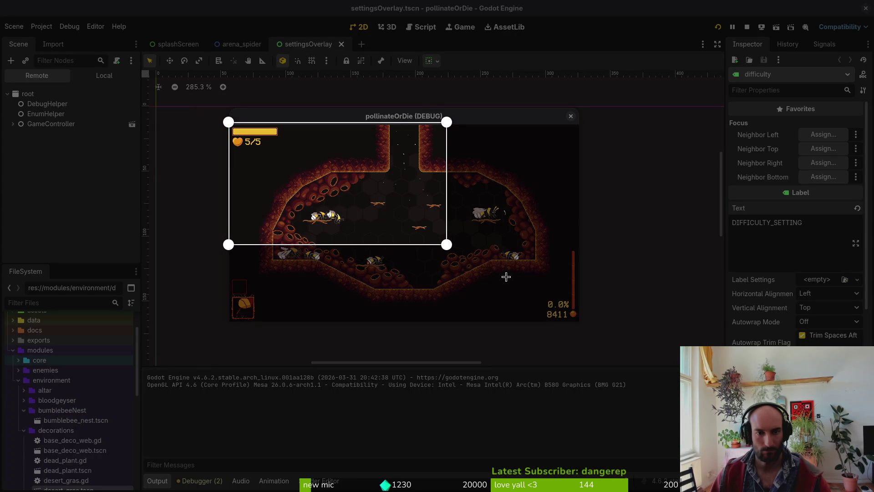
{"action": "mouse_move", "coordinate": [446, 245]}
{"action": "left_mouse_down"}
{"action": "mouse_move", "coordinate": [577, 328]}
{"action": "mouse_move", "coordinate": [578, 321]}
{"action": "left_mouse_up"}
Enable the level selector from the pause menu's debugging panel and load the mantis arena
{"action": "key", "text": "Escape"}
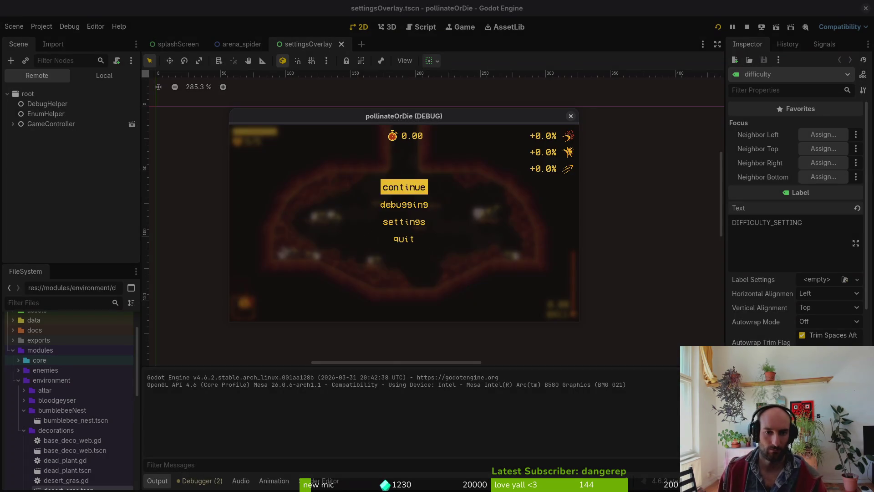
{"action": "key", "text": "Down"}
{"action": "key", "text": "Return"}
{"action": "key", "text": "Up"}
{"action": "key", "text": "Up"}
{"action": "key", "text": "Up"}
{"action": "key", "text": "Escape"}
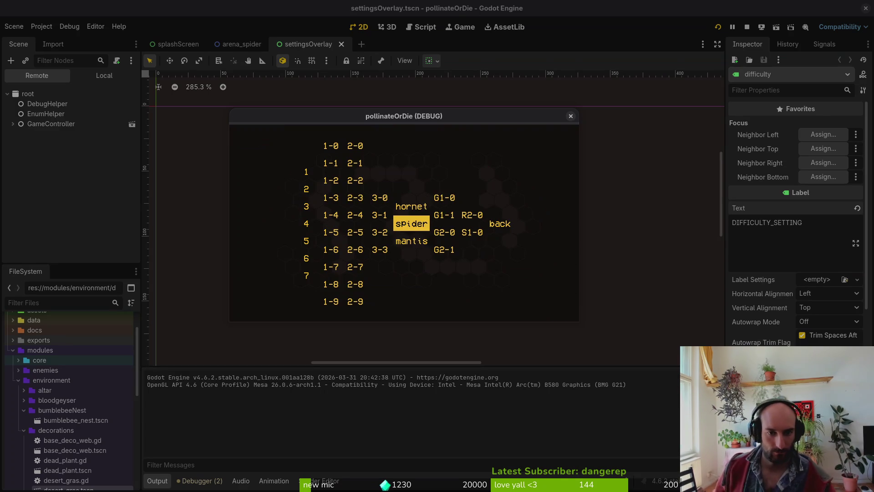
{"action": "key", "text": "Down"}
{"action": "key", "text": "Return"}
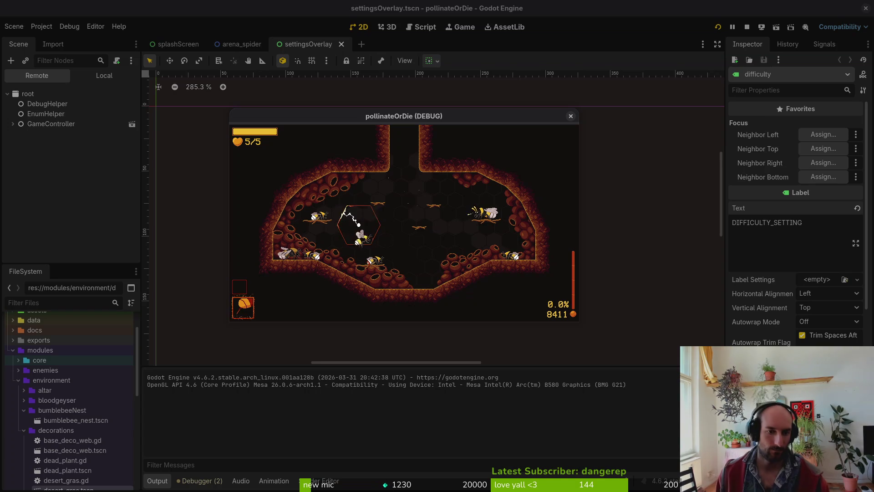
{"action": "key", "text": "F1"}
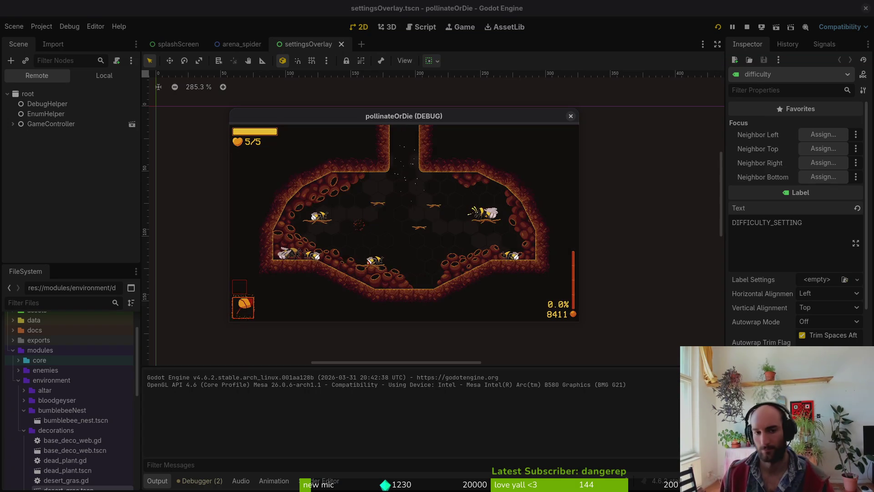
{"action": "key", "text": "Down"}
{"action": "key", "text": "Return"}
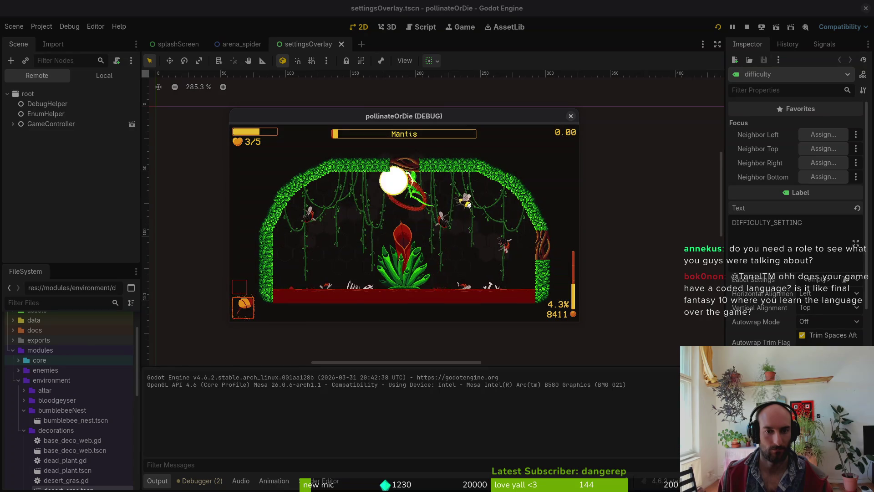
Pause the Mantis boss fight with Esc to show the pause menu
{"action": "key", "text": "Escape"}
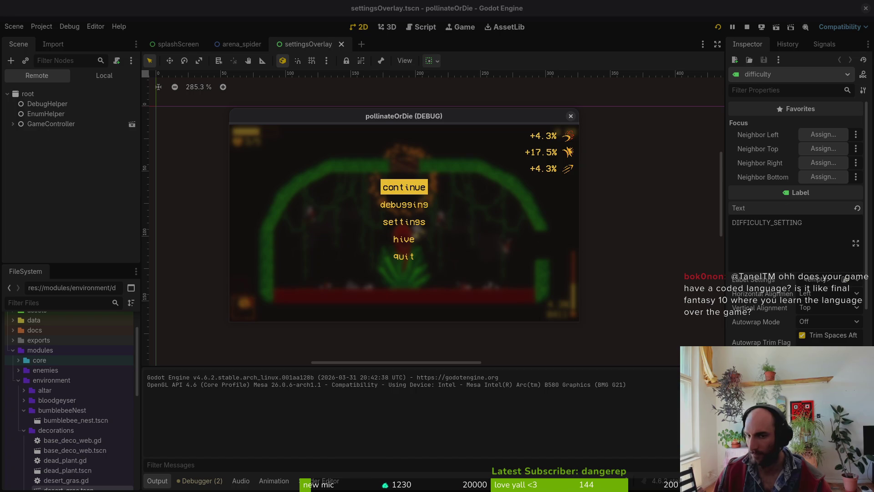
In Discord, view a member's profile and the channel's Permissions settings, then close them and hide Discord
{"action": "key", "text": "alt+Tab"}
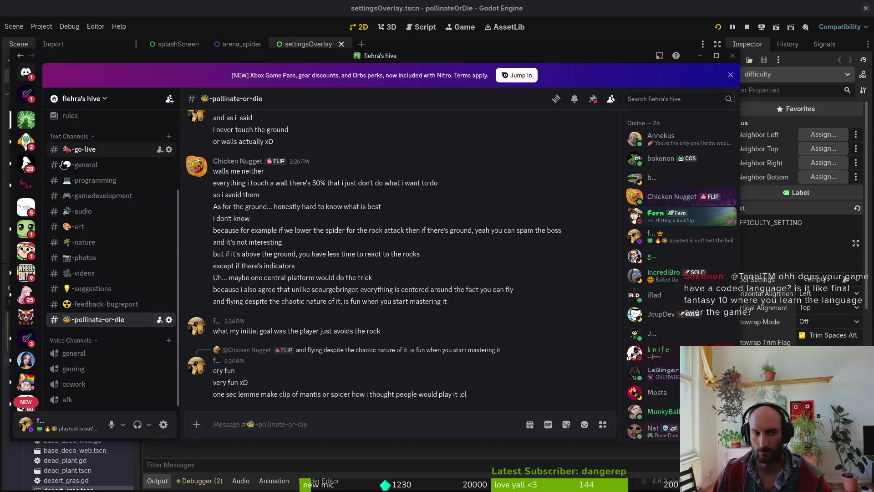
{"action": "left_click", "coordinate": [673, 137]}
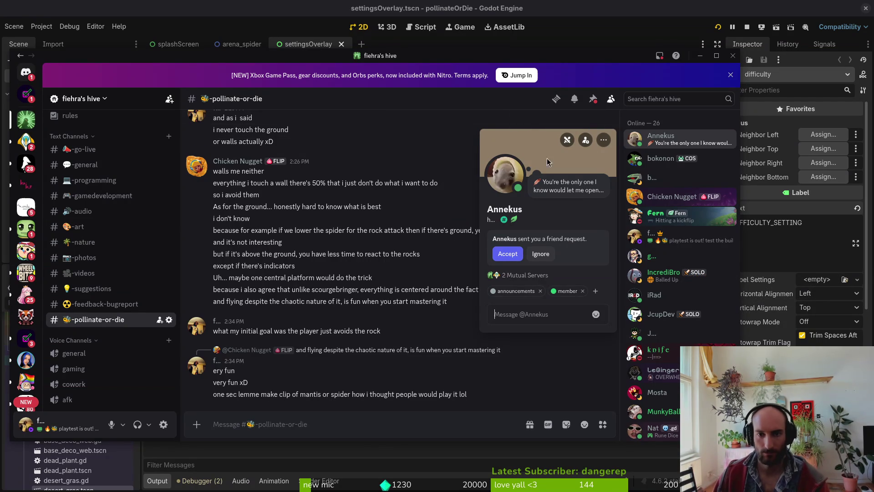
{"action": "left_click", "coordinate": [451, 105]}
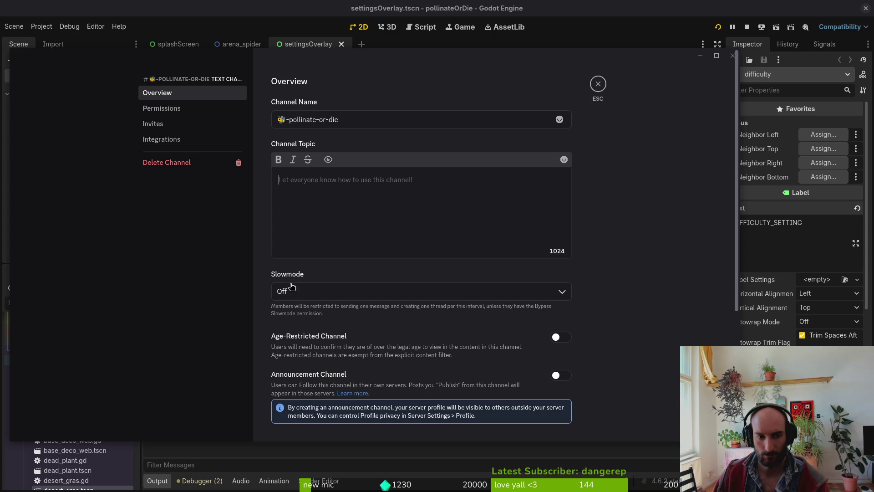
{"action": "left_click", "coordinate": [164, 107]}
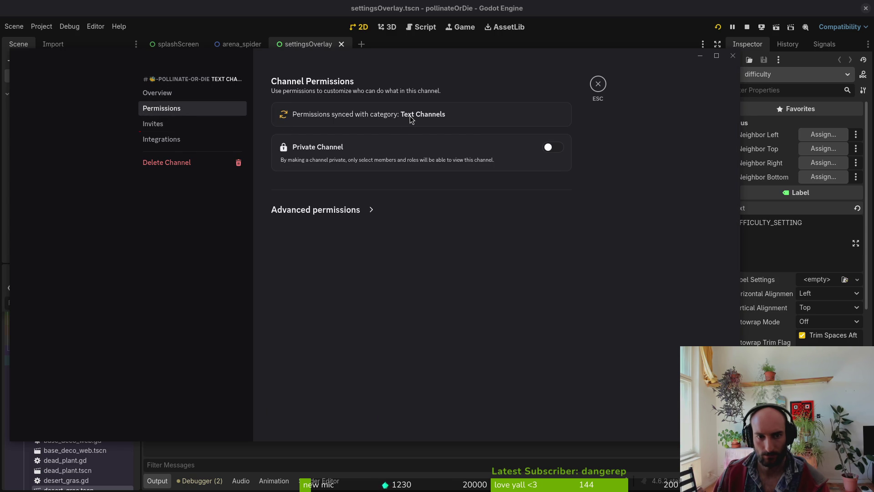
{"action": "left_click", "coordinate": [598, 84]}
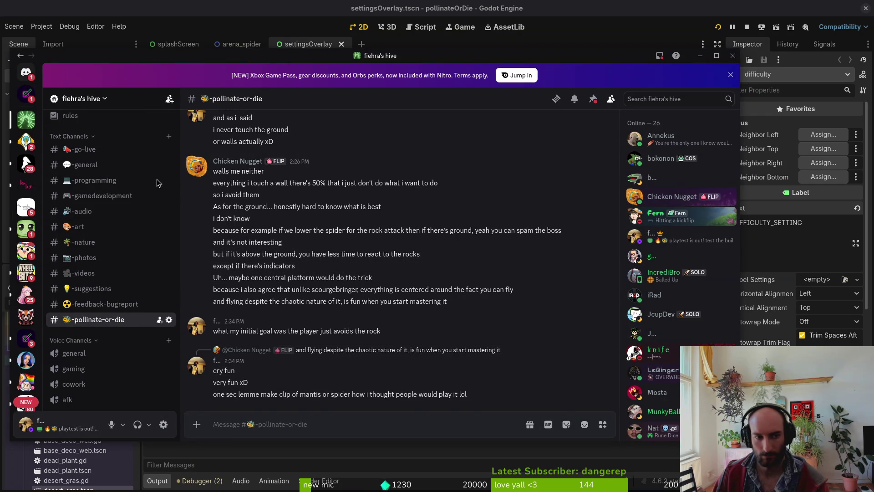
{"action": "key", "text": "alt+Tab"}
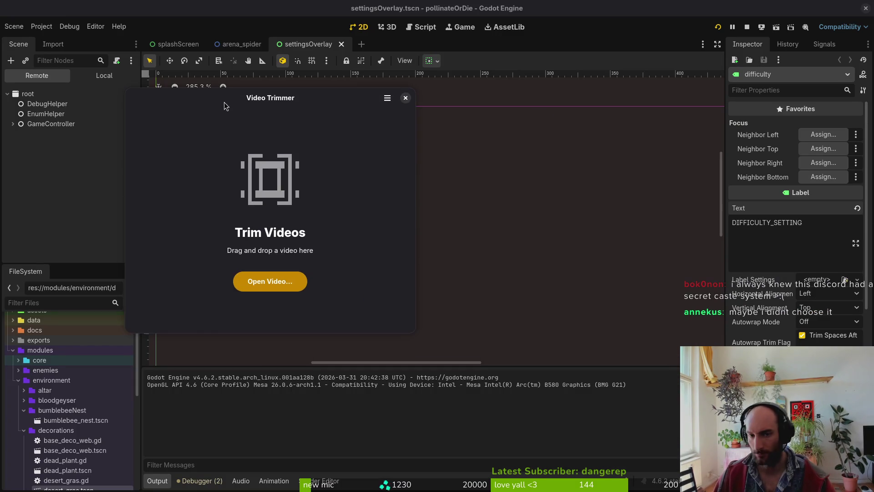
Load the newest 2026-05-25 screencast from Videos > Screencasts into Video Trimmer
{"action": "left_click", "coordinate": [280, 286]}
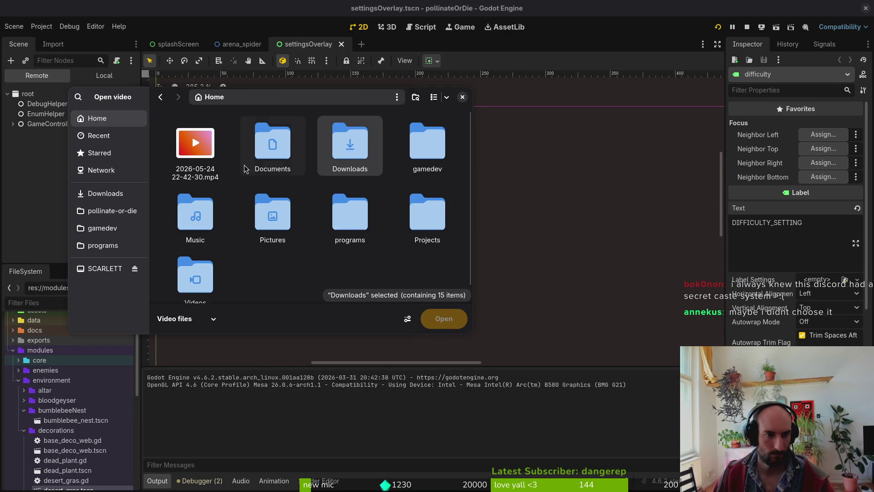
{"action": "left_click", "coordinate": [207, 275]}
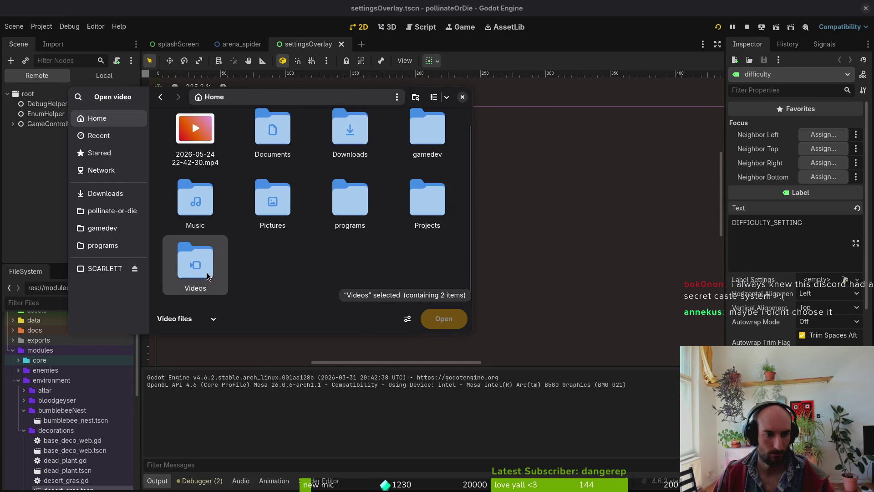
{"action": "double_click", "coordinate": [207, 275]}
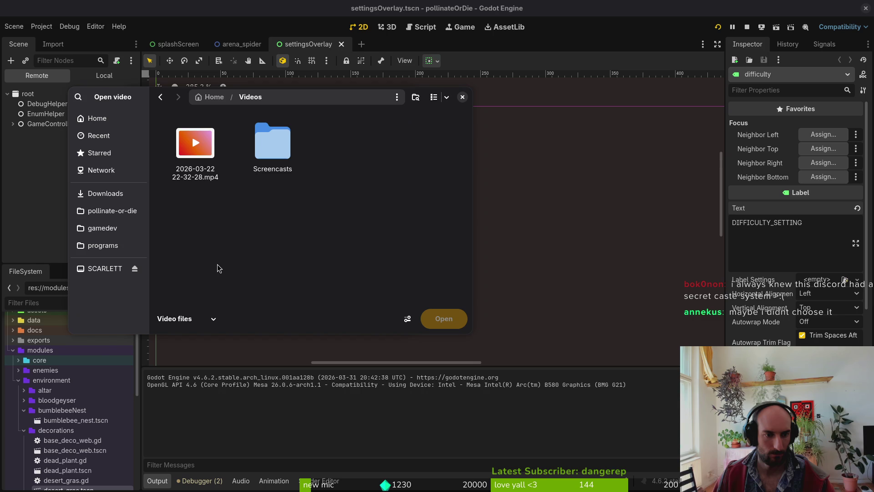
{"action": "double_click", "coordinate": [262, 145]}
{"action": "scroll", "coordinate": [318, 205], "scroll_direction": "down", "scroll_amount": 5}
{"action": "left_click", "coordinate": [427, 255]}
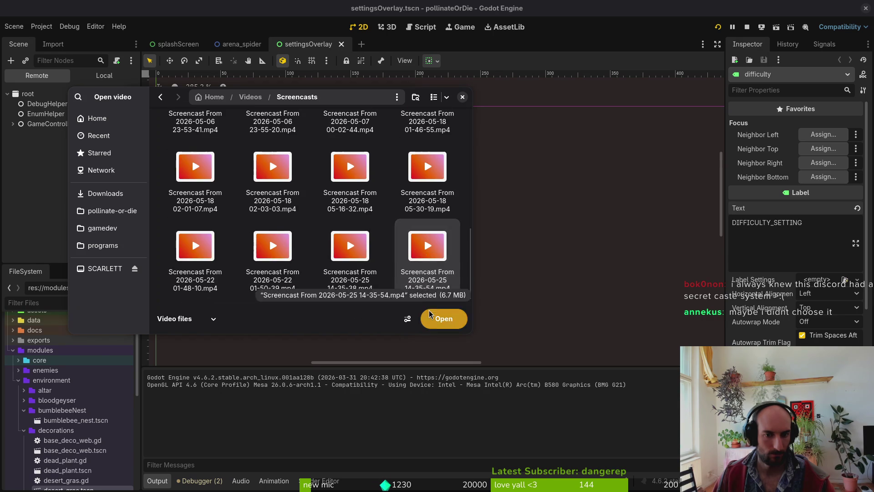
{"action": "left_click", "coordinate": [430, 314]}
Trim the clip to 0:18.2–0:59.4, save it as matnis.mp4, and close the trimmer
{"action": "mouse_move", "coordinate": [253, 287]}
{"action": "left_mouse_down"}
{"action": "mouse_move", "coordinate": [196, 292]}
{"action": "mouse_move", "coordinate": [246, 291]}
{"action": "mouse_move", "coordinate": [237, 291]}
{"action": "left_mouse_up"}
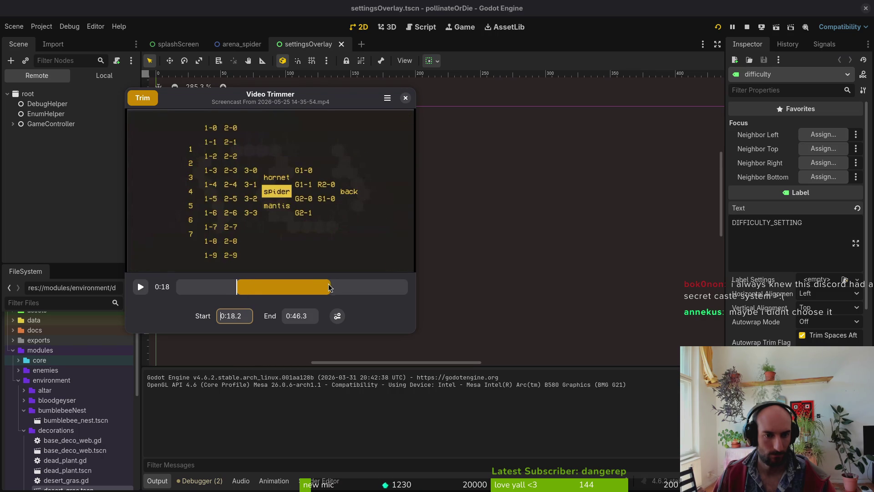
{"action": "left_click_drag", "start_coordinate": [330, 287], "coordinate": [364, 286]}
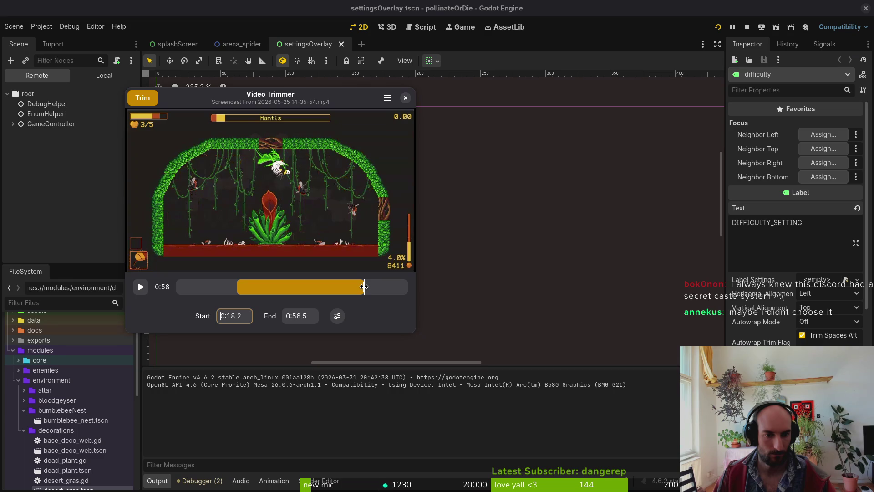
{"action": "mouse_move", "coordinate": [274, 294]}
{"action": "left_mouse_down"}
{"action": "mouse_move", "coordinate": [242, 293]}
{"action": "mouse_move", "coordinate": [364, 295]}
{"action": "mouse_move", "coordinate": [374, 286]}
{"action": "left_mouse_up"}
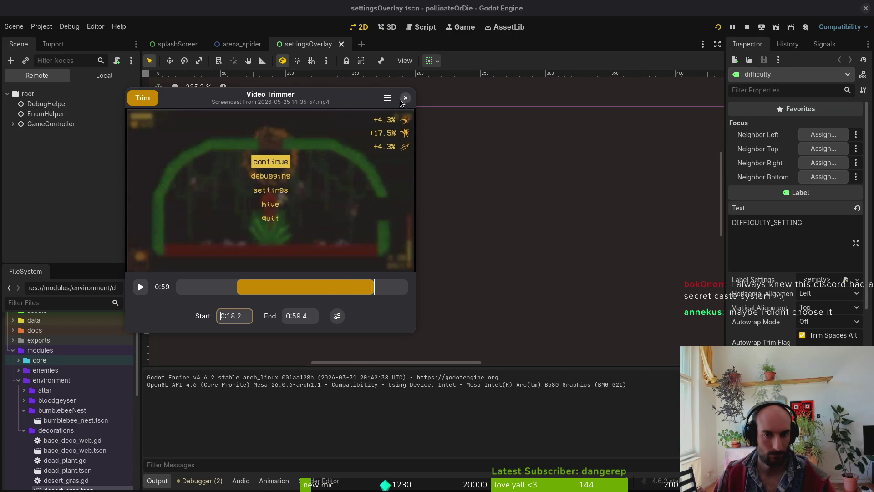
{"action": "key", "text": "Return"}
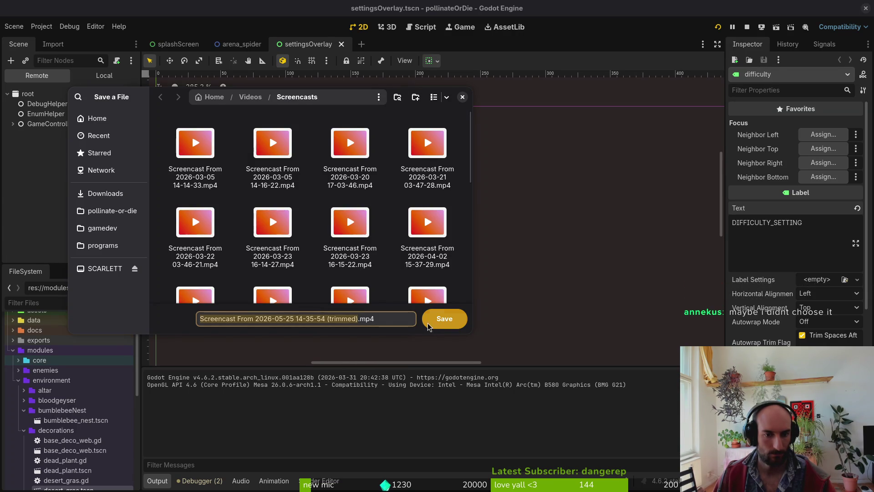
{"action": "type", "text": "matnis"}
{"action": "key", "text": "Return"}
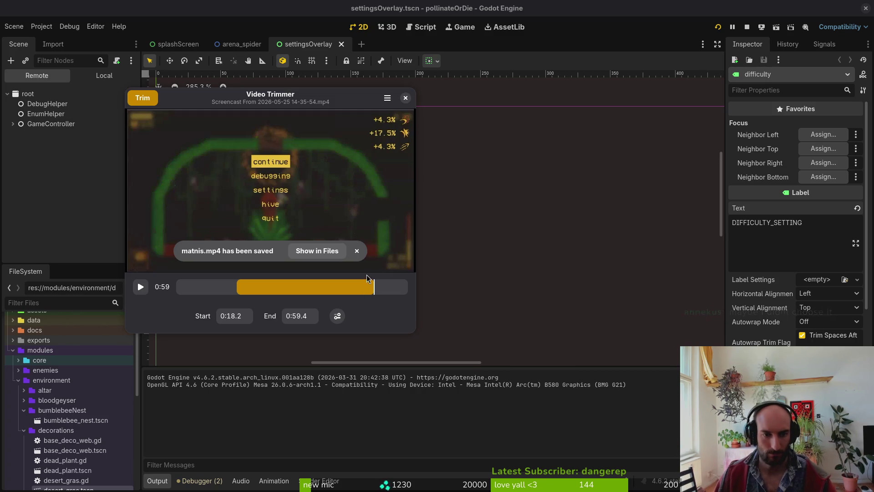
{"action": "left_click", "coordinate": [408, 100]}
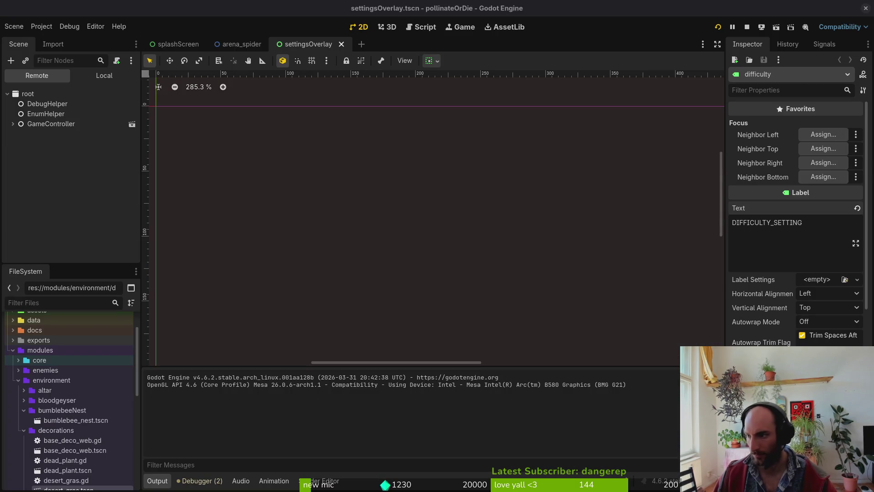
Cancel the Open Video file chooser and close Video Trimmer with nothing loaded
{"action": "left_click", "coordinate": [363, 280]}
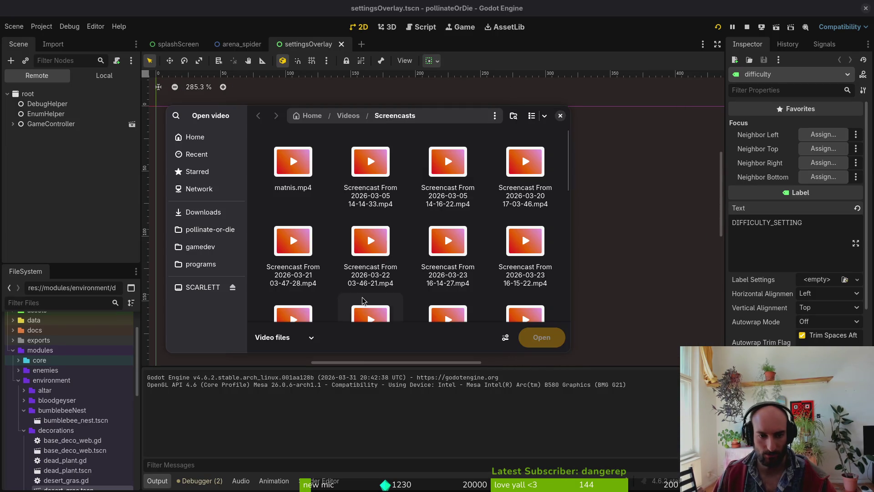
{"action": "left_click", "coordinate": [560, 115]}
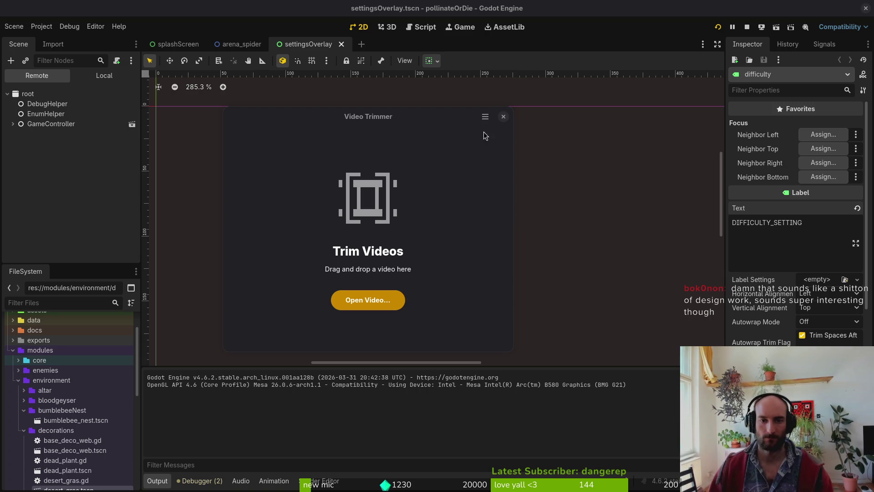
{"action": "left_click", "coordinate": [503, 117]}
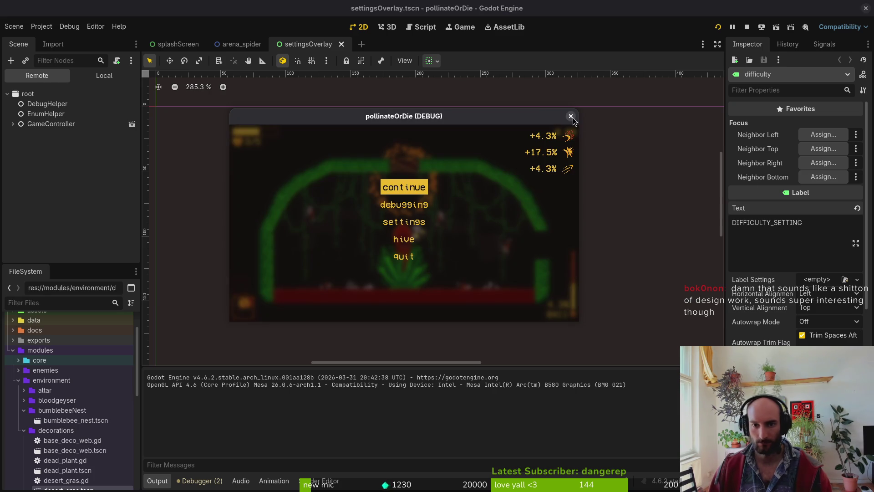
Stop the running game, deselect all nodes, and collapse TabContainer in the Scene dock
{"action": "left_click", "coordinate": [571, 115]}
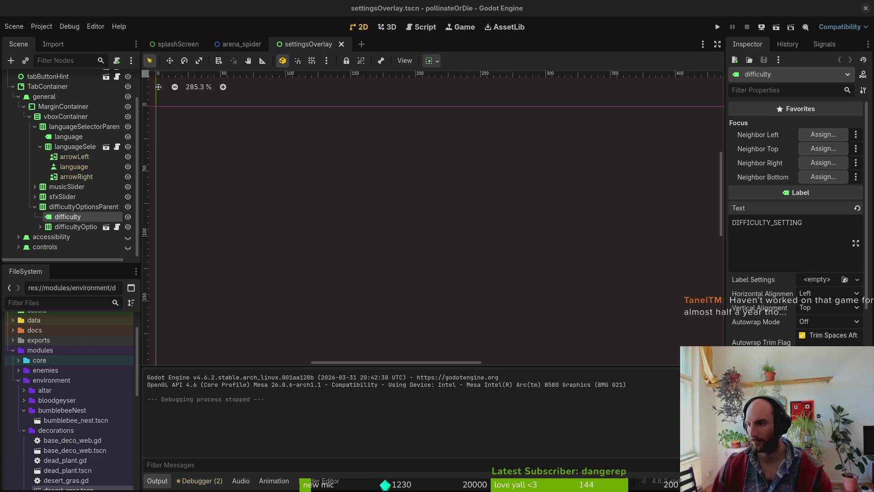
{"action": "left_click", "coordinate": [274, 228]}
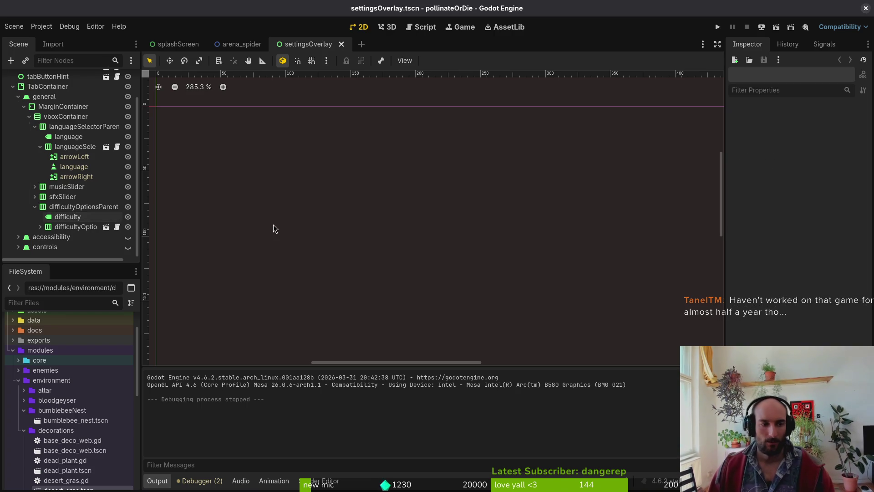
{"action": "scroll", "coordinate": [68, 214], "scroll_direction": "up", "scroll_amount": 3}
{"action": "left_click", "coordinate": [12, 119]}
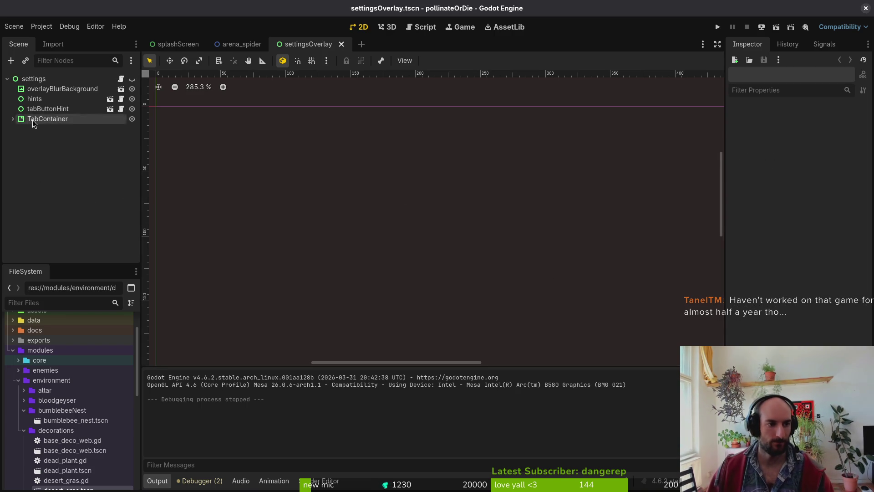
{"action": "key", "text": "alt+Tab"}
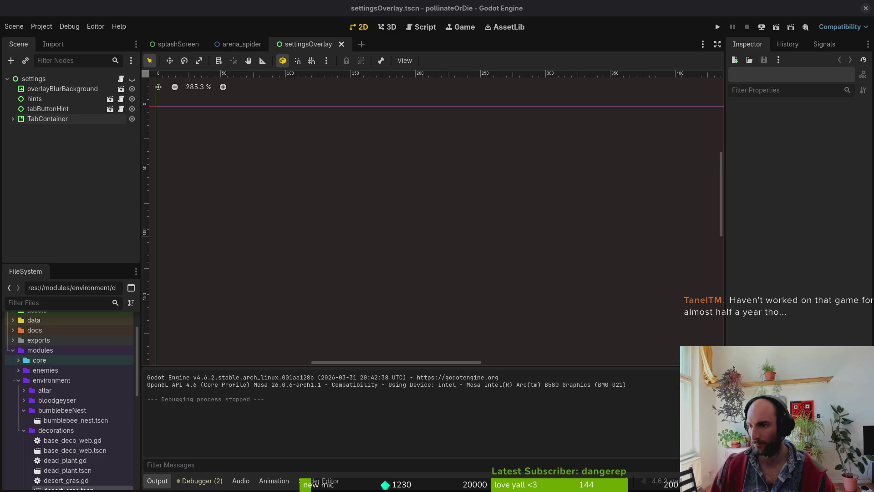
Bring up the gameLocale spreadsheet in the browser and open the context menu for row 18
{"action": "key", "text": "alt+Tab"}
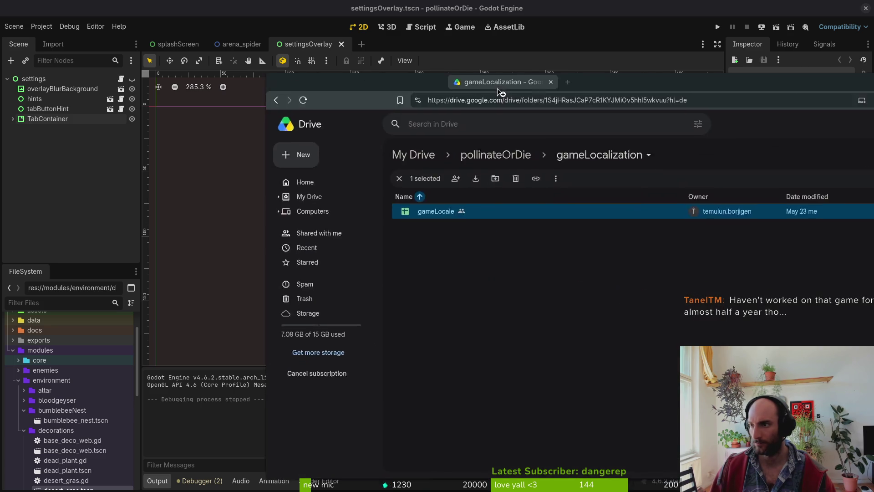
{"action": "key", "text": "alt+Tab"}
{"action": "key", "text": "alt+Tab"}
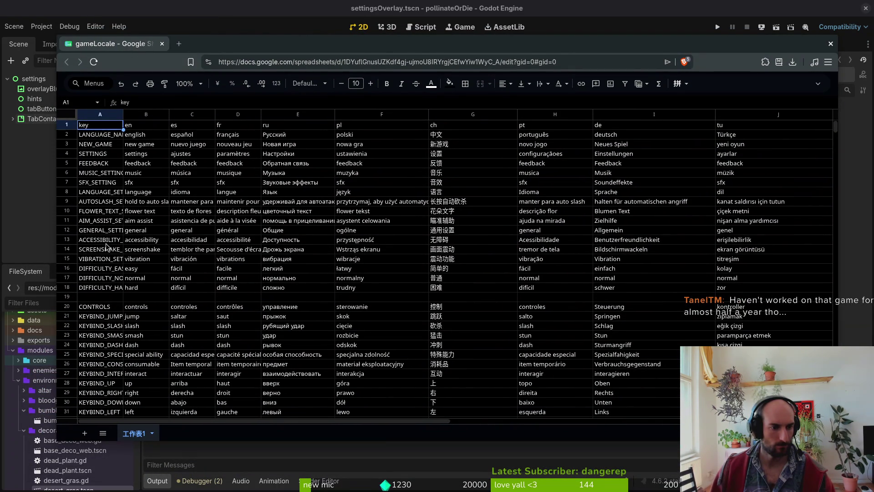
{"action": "right_click", "coordinate": [67, 287]}
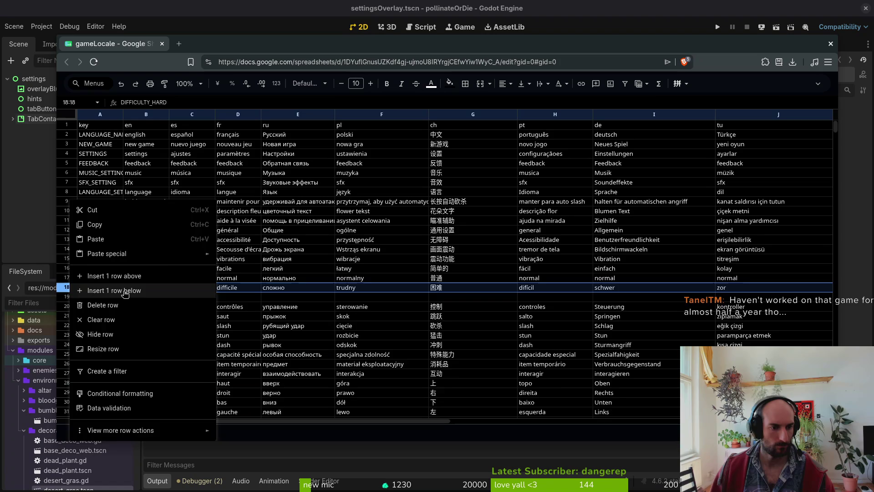
Insert a new row 16 with key DIFFICULTY_SETTING and English text 'difficulty', plus a blank row after DIFFICULTY_HARD
{"action": "left_click", "coordinate": [80, 290]}
{"action": "right_click", "coordinate": [67, 258]}
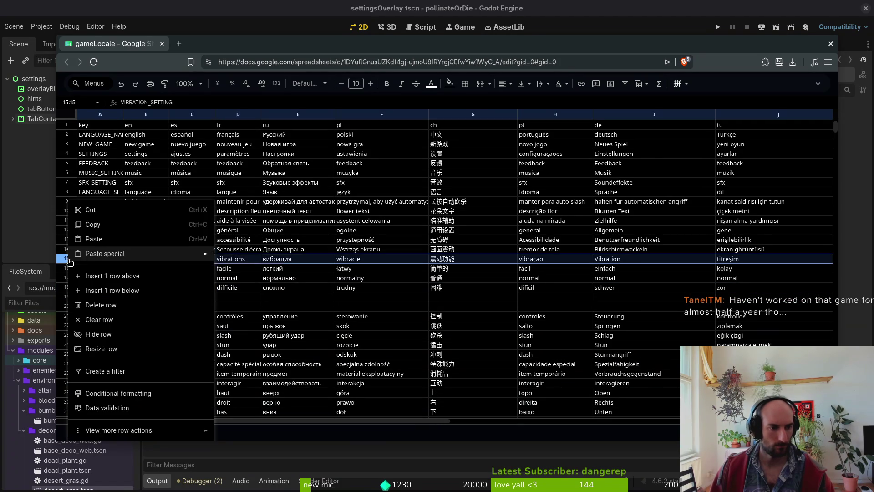
{"action": "left_click", "coordinate": [101, 271]}
{"action": "type", "text": "DIFFICULTY_"}
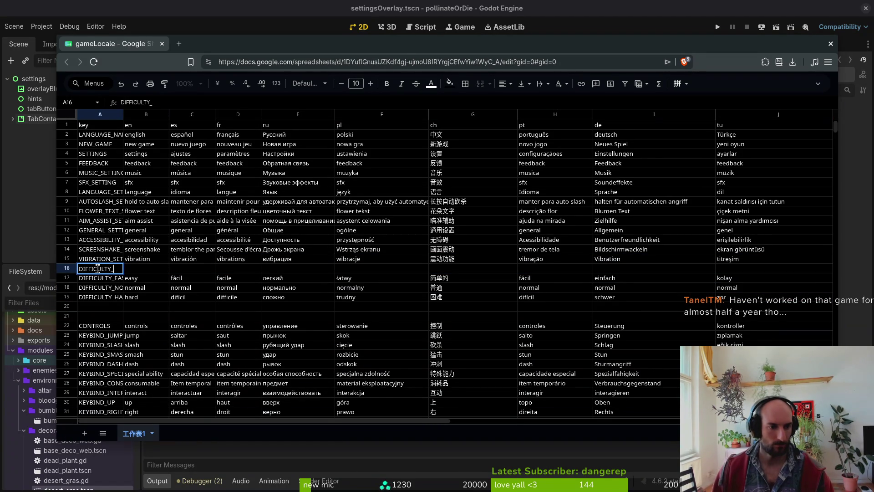
{"action": "type", "text": "SETTING"}
{"action": "key", "text": "Tab"}
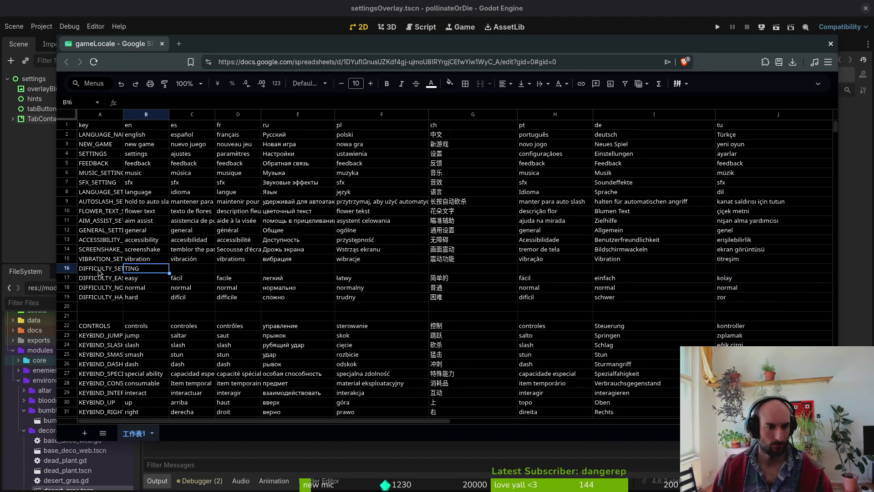
{"action": "type", "text": "difficulty"}
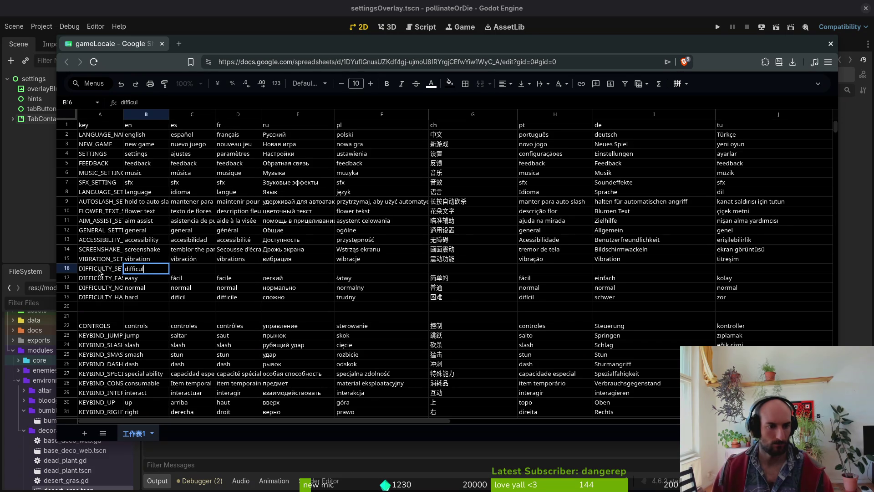
{"action": "key", "text": "Tab"}
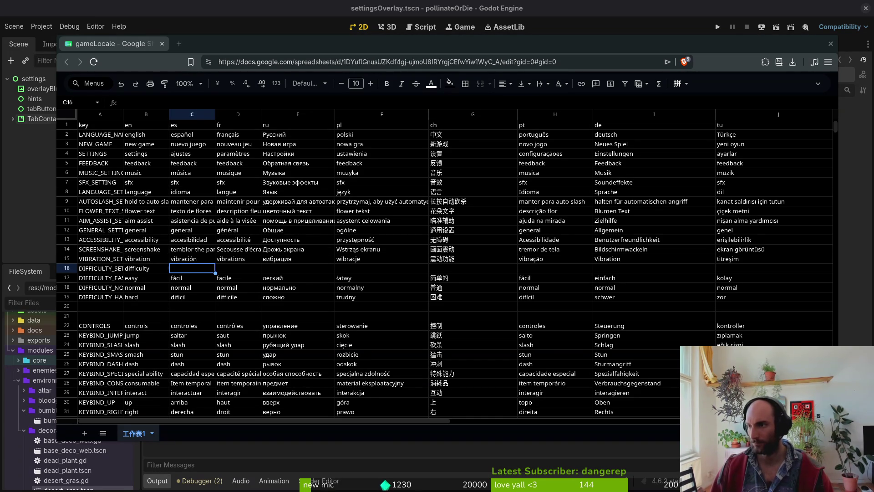
Start a Gemini prompt asking to translate for the game into Spanish, French, Russian and Polish
{"action": "type", "text": "he"}
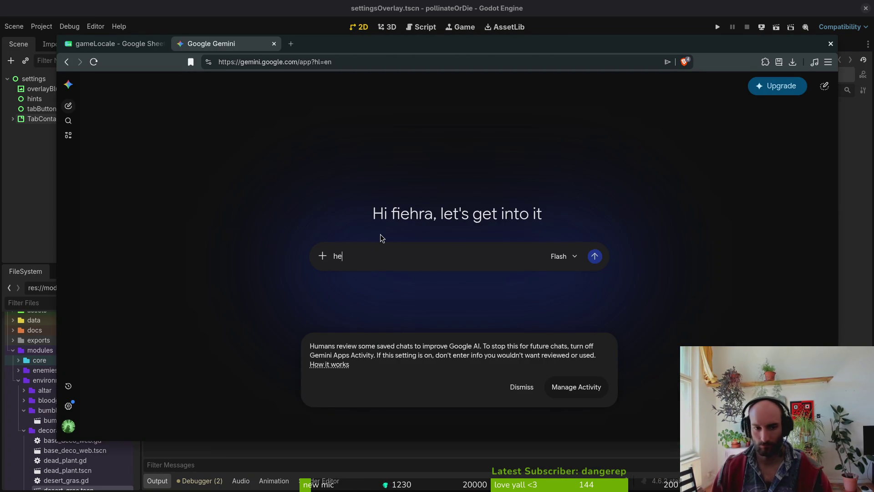
{"action": "type", "text": "y translate this "}
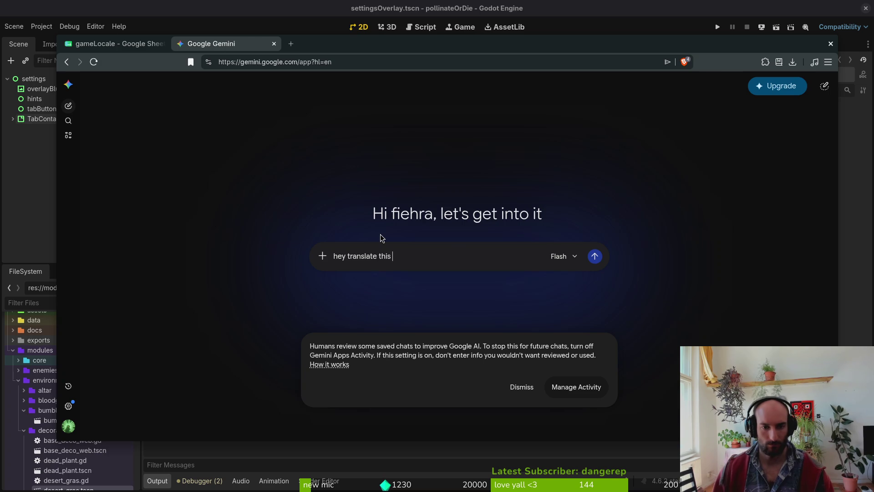
{"action": "type", "text": "for my game into"}
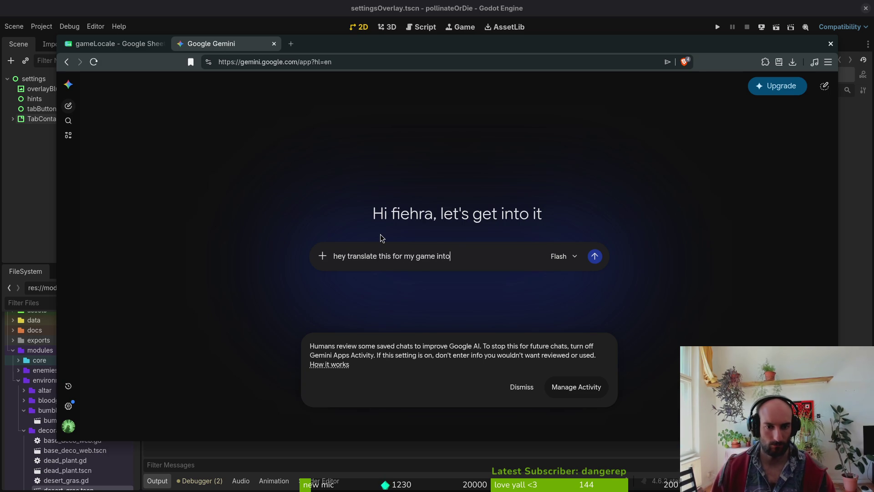
{"action": "type", "text": " the following langu"}
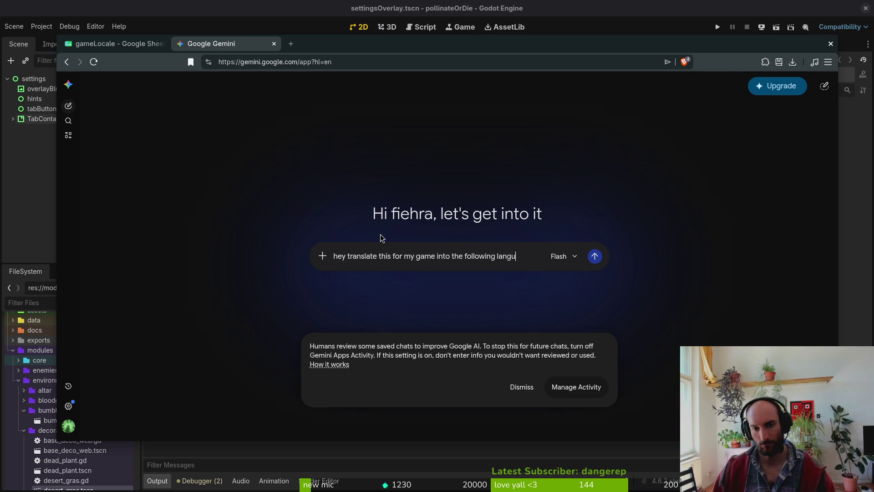
{"action": "type", "text": "age"}
{"action": "key", "text": "shift+Return"}
{"action": "type", "text": "spanish french"}
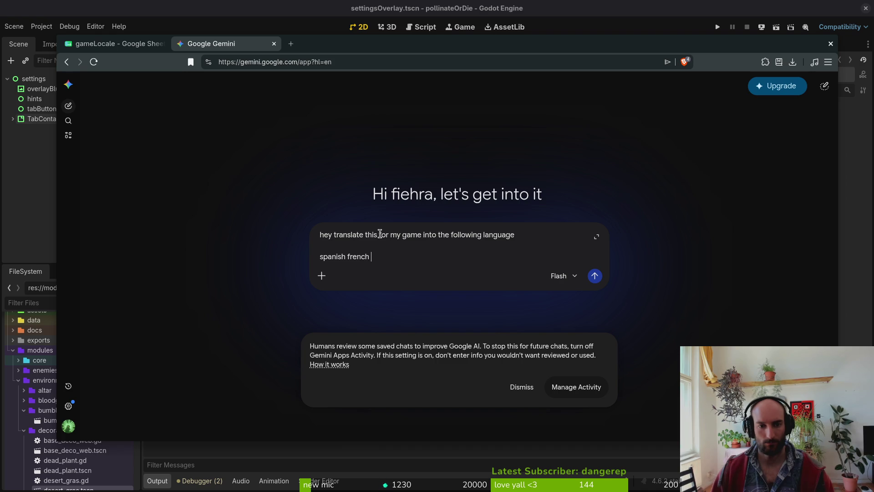
{"action": "type", "text": "polish"}
{"action": "key", "text": "BackSpace"}
{"action": "key", "text": "BackSpace"}
{"action": "key", "text": "BackSpace"}
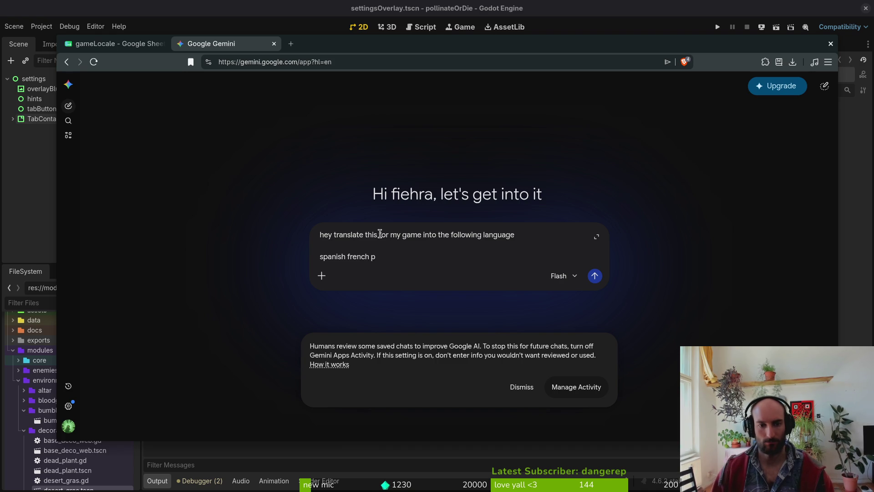
{"action": "key", "text": "BackSpace"}
{"action": "type", "text": "russian polish"}
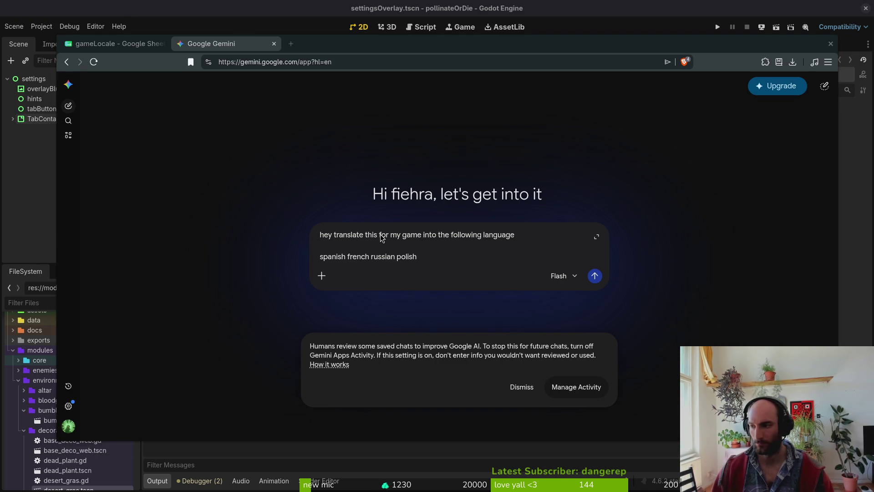
{"action": "key", "text": "alt+Tab"}
{"action": "key", "text": "alt+Tab"}
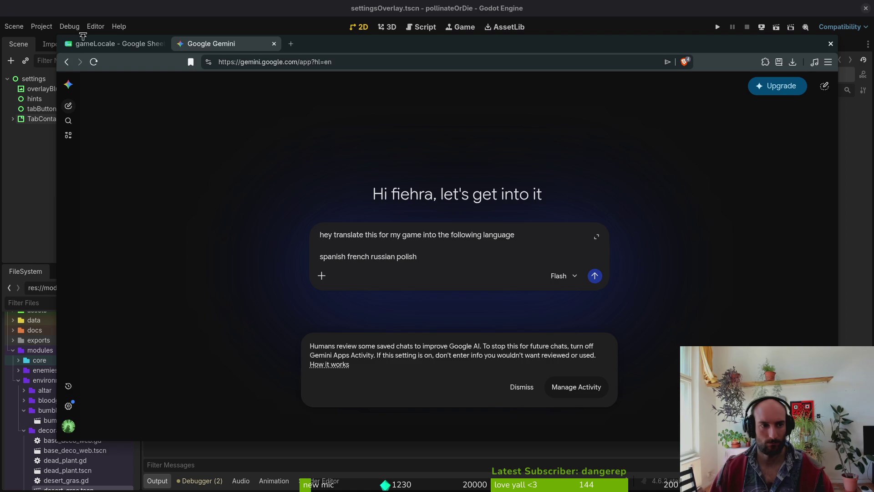
{"action": "left_click", "coordinate": [84, 42]}
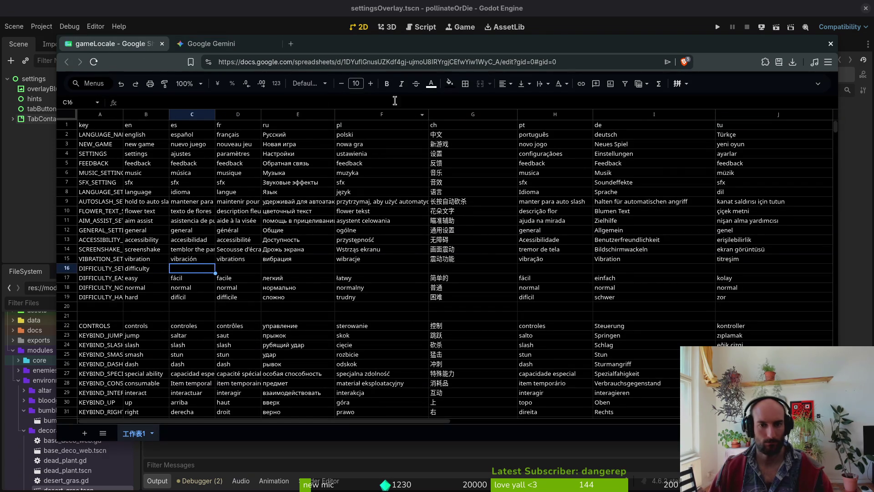
{"action": "left_click", "coordinate": [217, 43]}
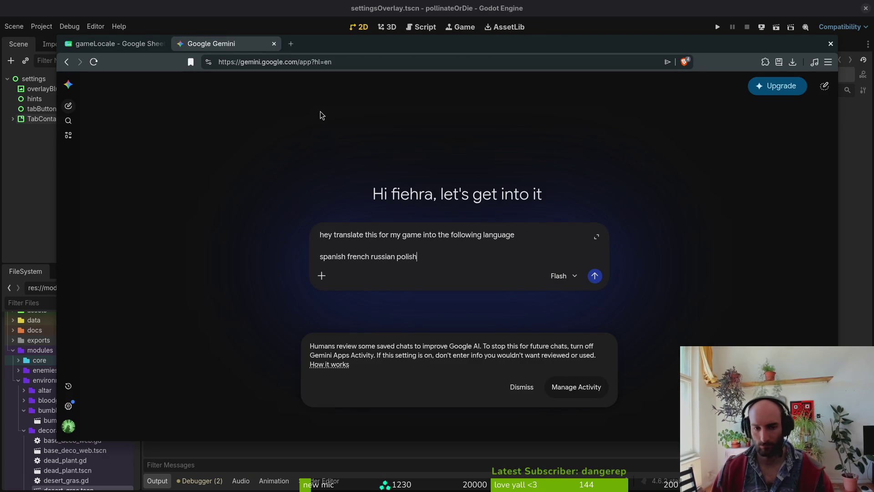
Add Simplified Chinese, Portuguese, German and Turkish, then send the word "difficulty" for translation
{"action": "type", "text": "simpli"}
{"action": "key", "text": "BackSpace"}
{"action": "key", "text": "BackSpace"}
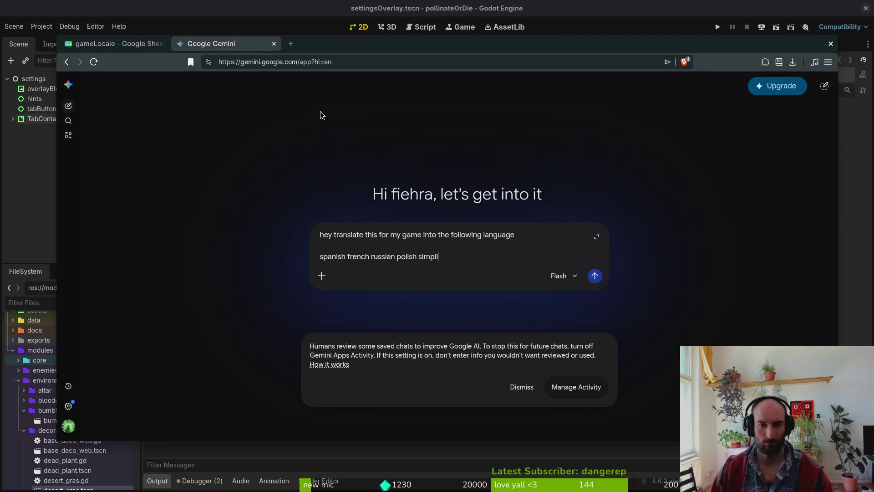
{"action": "type", "text": "fiedchinese porto"}
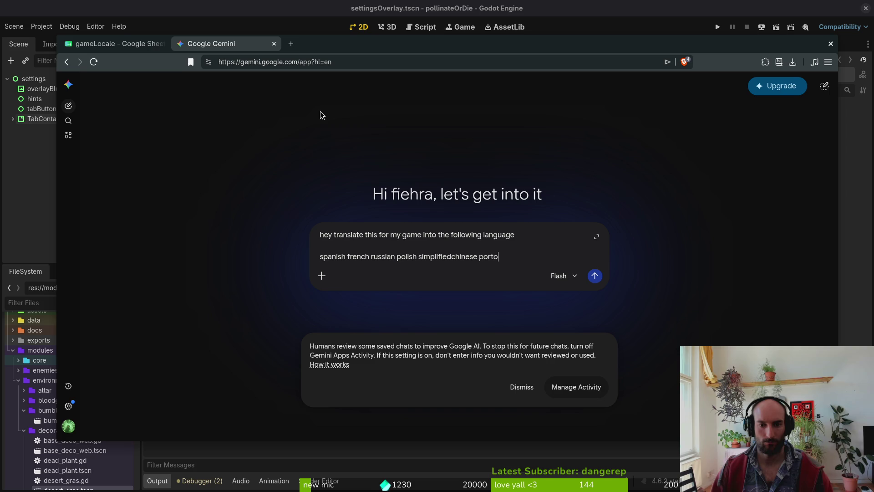
{"action": "type", "text": "u"}
{"action": "key", "text": "BackSpace"}
{"action": "key", "text": "BackSpace"}
{"action": "type", "text": "ugese gem"}
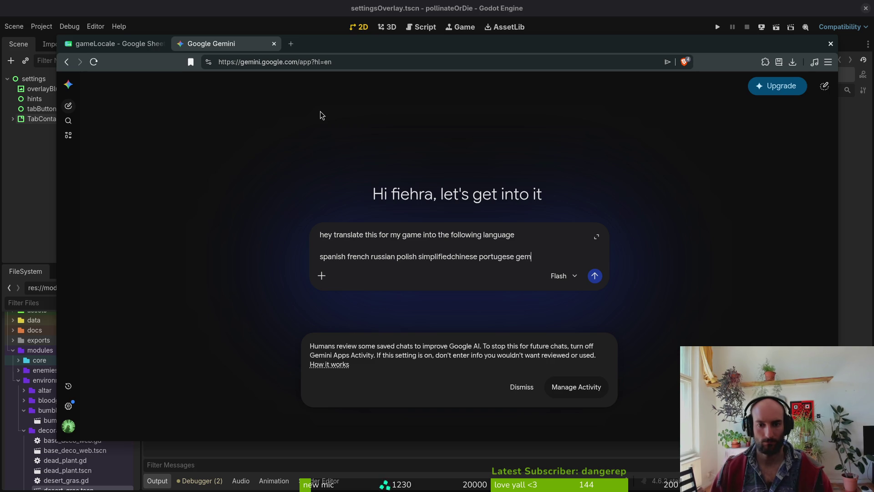
{"action": "key", "text": "BackSpace"}
{"action": "key", "text": "BackSpace"}
{"action": "type", "text": "erman turki"}
{"action": "type", "text": "sh"}
{"action": "key", "text": "shift+Return"}
{"action": "type", "text": "\"difficulty\""}
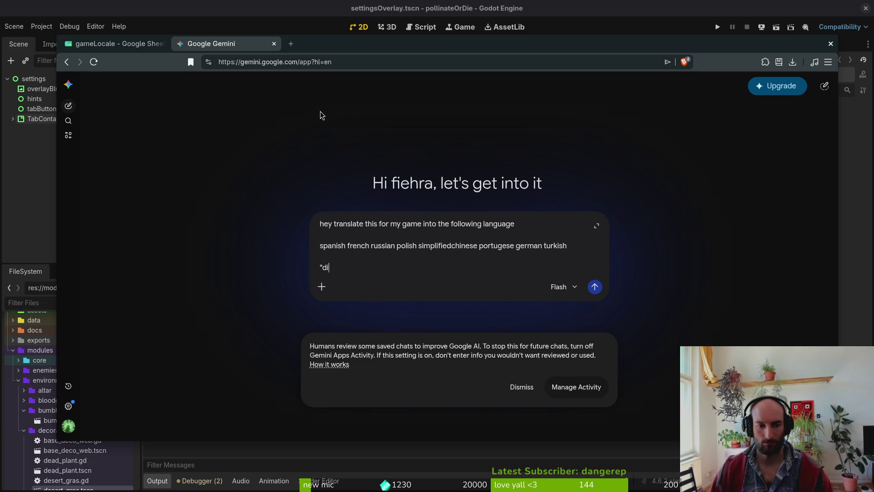
{"action": "key", "text": "Return"}
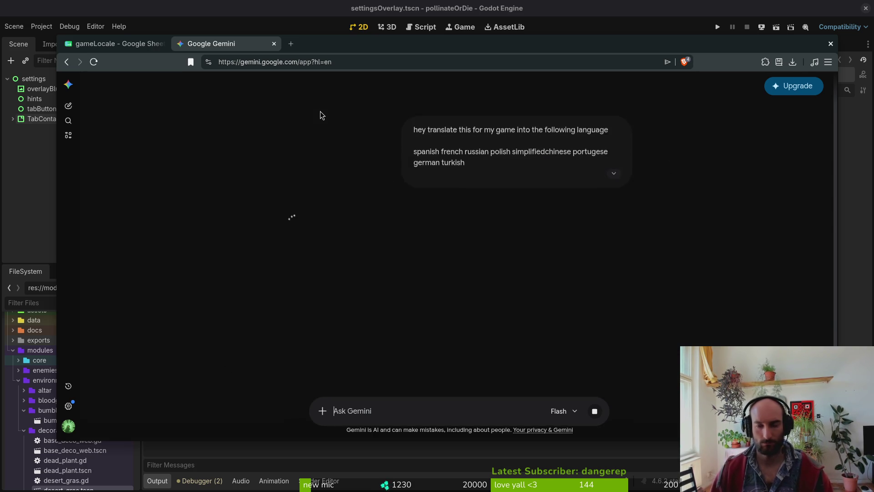
Close the Gemini tab and enter Schwierigkeit in I16 and Zorluk in J16
{"action": "key", "text": "alt+Tab"}
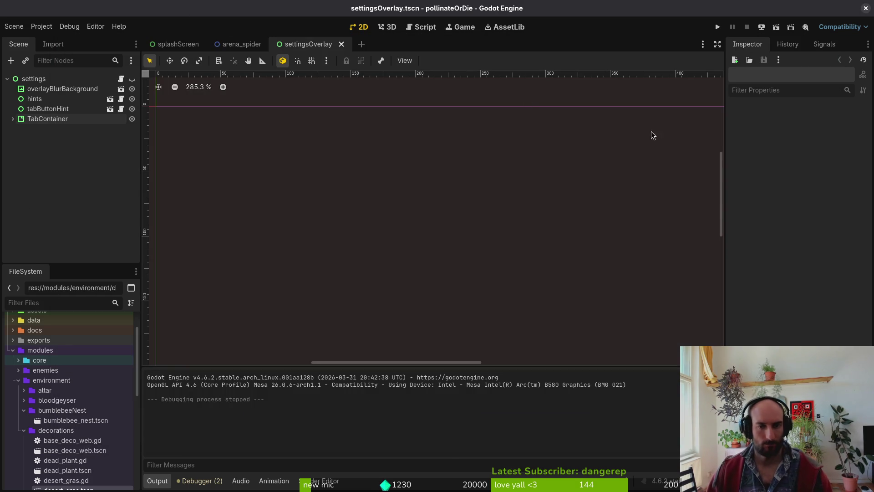
{"action": "key", "text": "alt+Tab"}
{"action": "middle_click", "coordinate": [254, 48]}
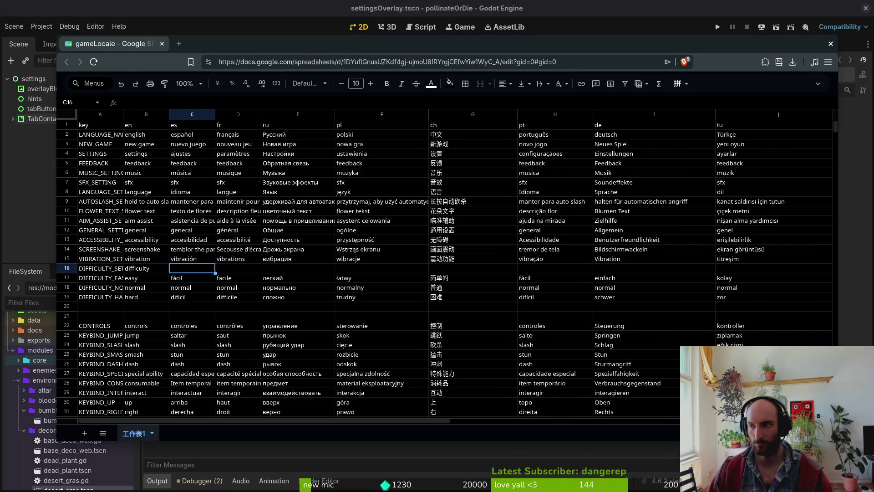
{"action": "left_click", "coordinate": [610, 269]}
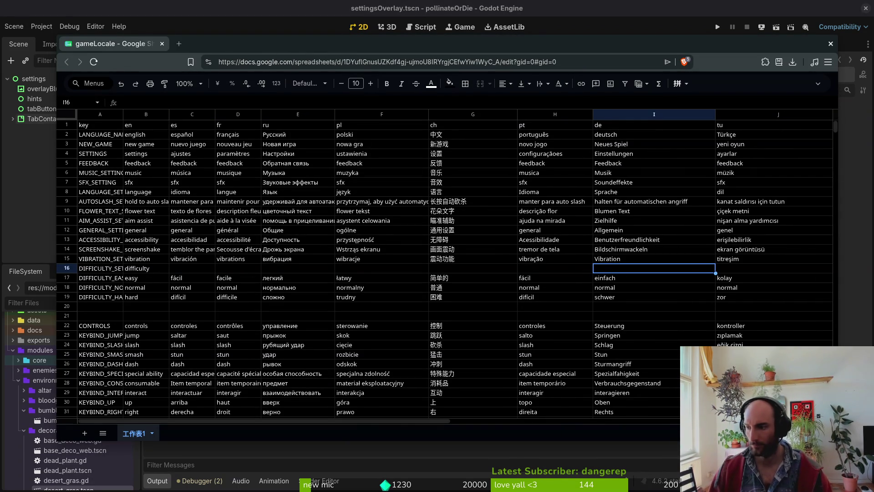
{"action": "type", "text": "Schwi"}
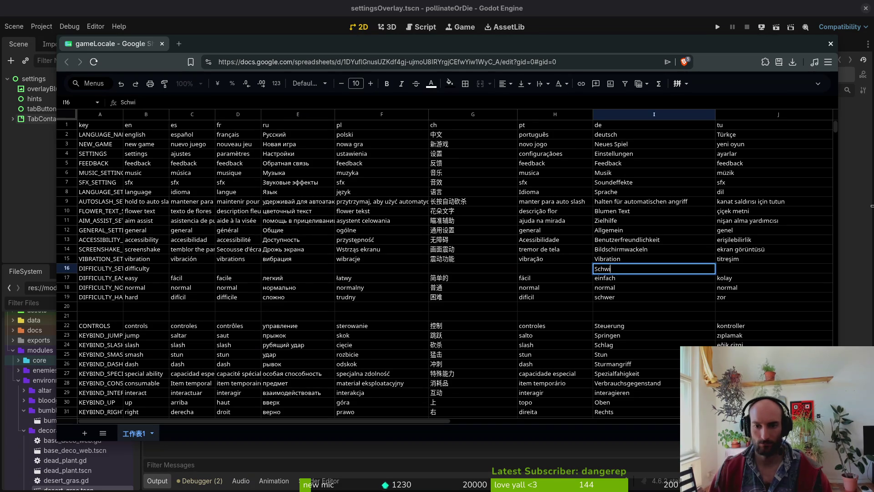
{"action": "type", "text": "erigkeit"}
{"action": "key", "text": "Tab"}
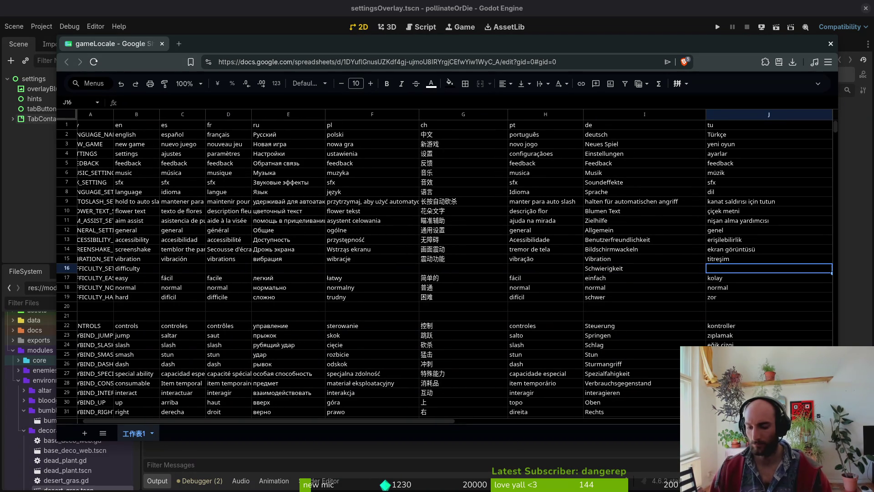
{"action": "type", "text": "Zorluk"}
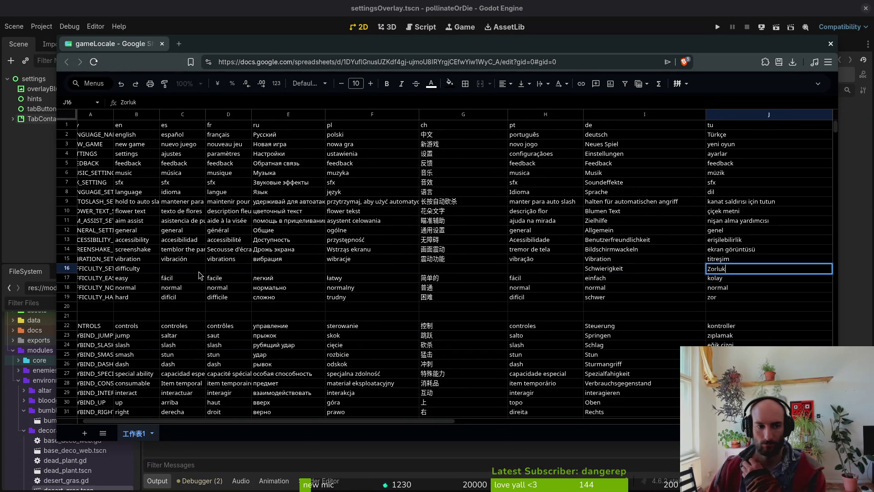
Paste Dificultad into C16 and Difficulté into D16 without formatting
{"action": "left_click", "coordinate": [199, 269]}
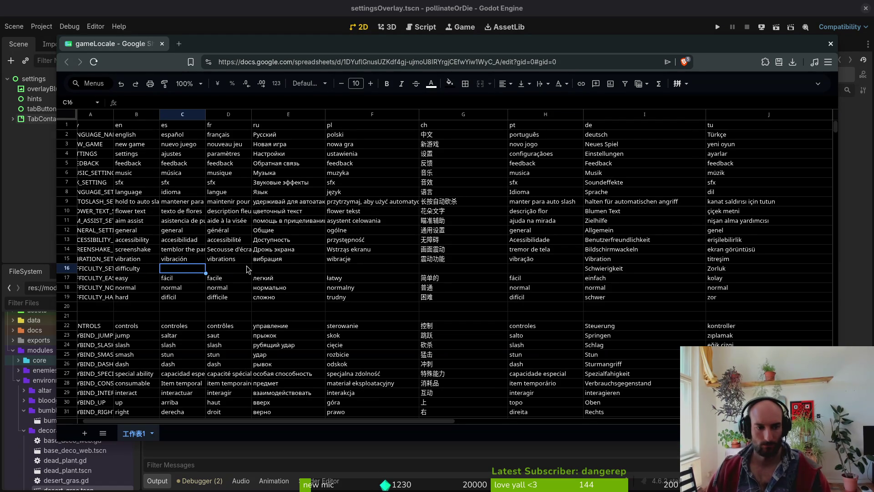
{"action": "type", "text": "Dificultad"}
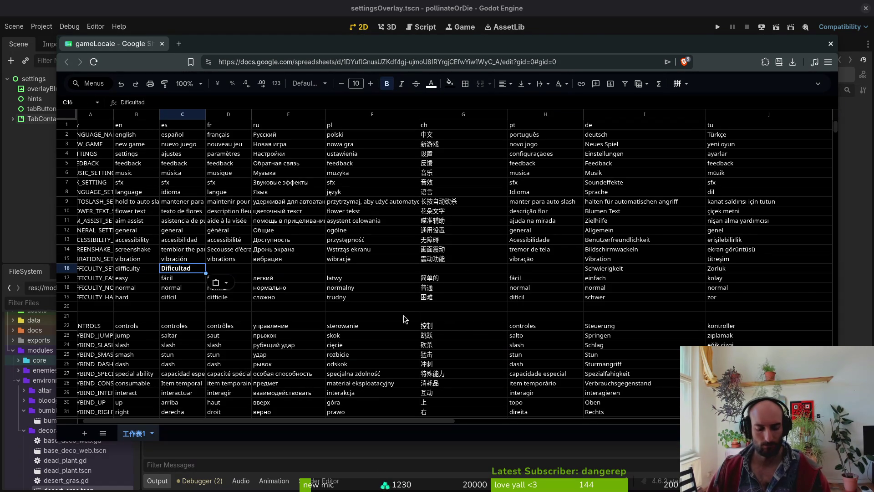
{"action": "key", "text": "ctrl+shift+v"}
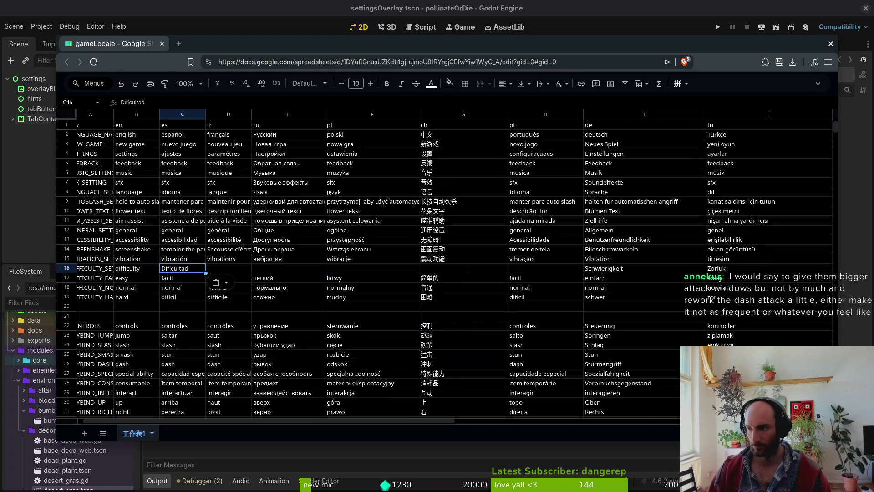
{"action": "left_click", "coordinate": [234, 268]}
{"action": "type", "text": "Difficulté"}
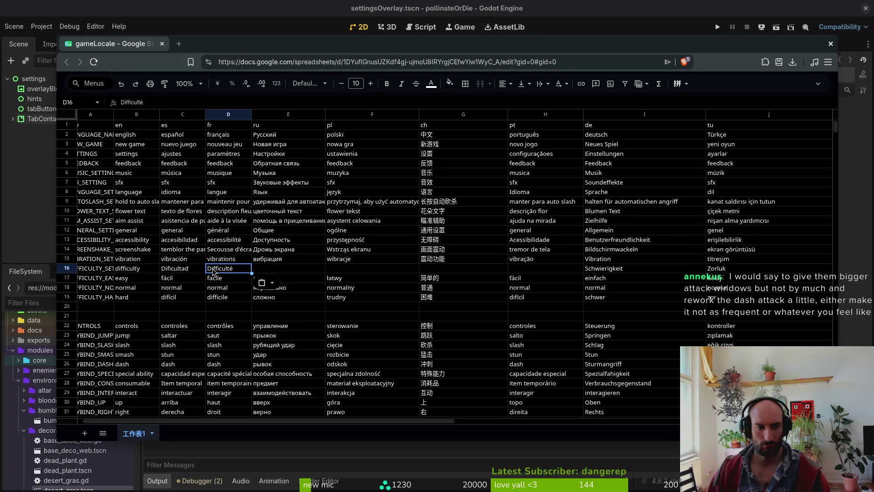
Lowercase the Spanish and French entries to 'dificultad' and 'difficulté'
{"action": "left_click", "coordinate": [167, 272]}
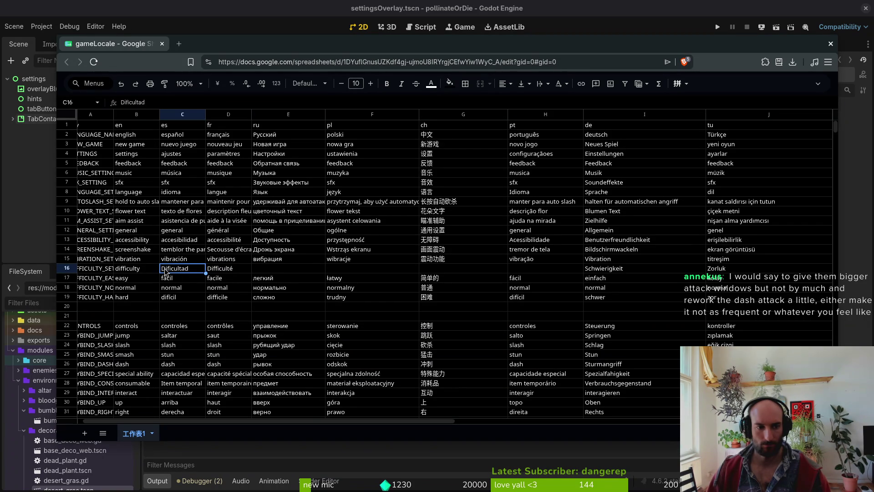
{"action": "key", "text": "Return"}
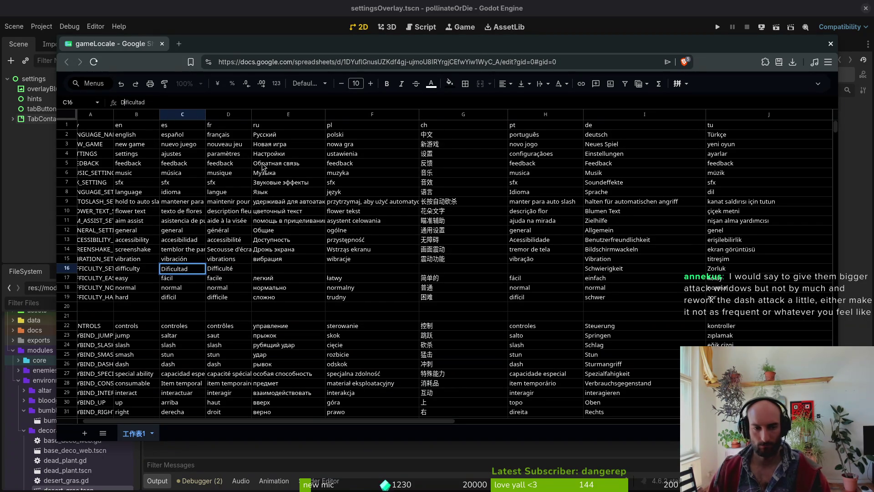
{"action": "key", "text": "Home"}
{"action": "key", "text": "Delete"}
{"action": "type", "text": "d"}
{"action": "left_click", "coordinate": [212, 271]}
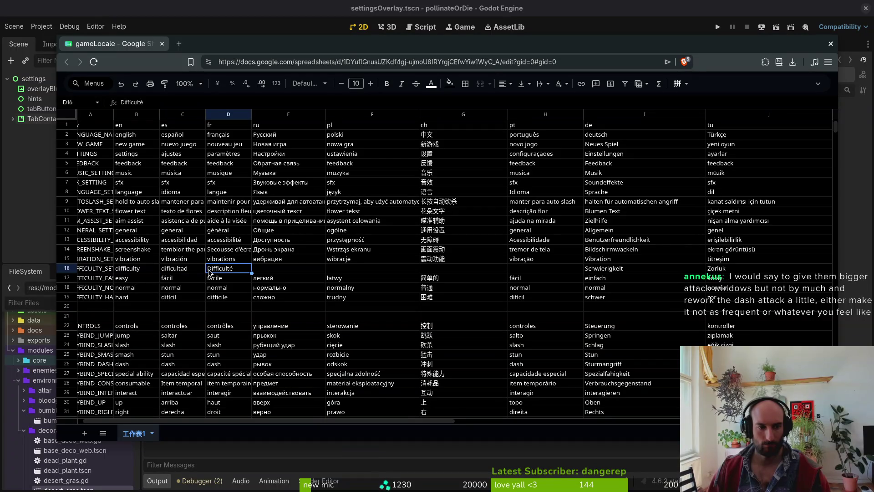
{"action": "double_click", "coordinate": [208, 268]}
{"action": "key", "text": "Home"}
{"action": "key", "text": "Delete"}
{"action": "type", "text": "#"}
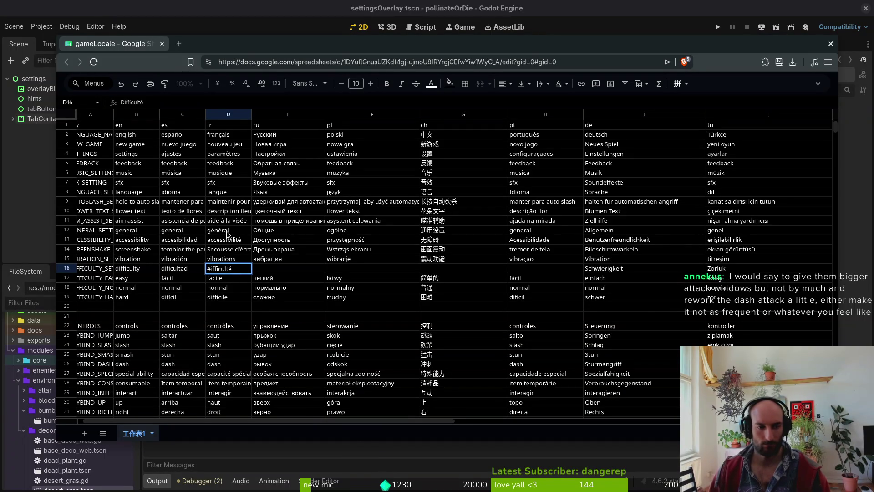
{"action": "key", "text": "BackSpace"}
{"action": "type", "text": "d"}
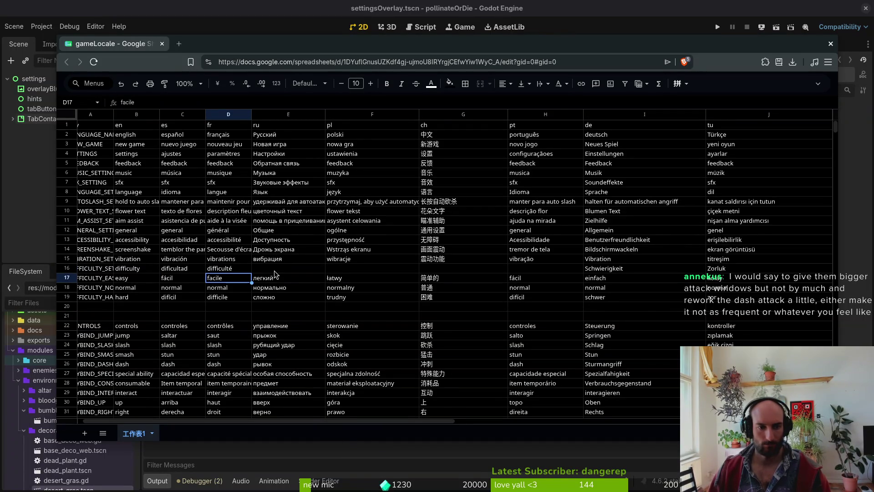
{"action": "key", "text": "Tab"}
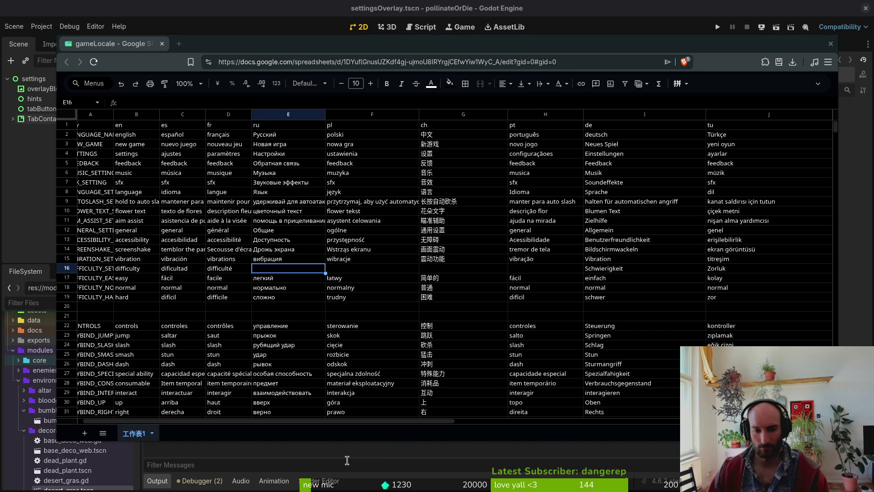
Paste Сложность, Poziom trudności, 难度 and Dificuldade into cells E16, F16, G16 and H16
{"action": "left_click", "coordinate": [346, 268]}
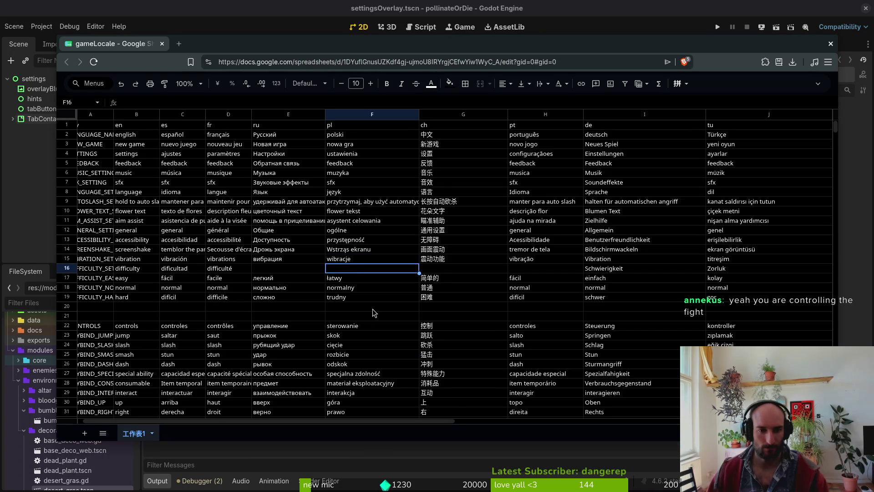
{"action": "type", "text": "Dificuldade"}
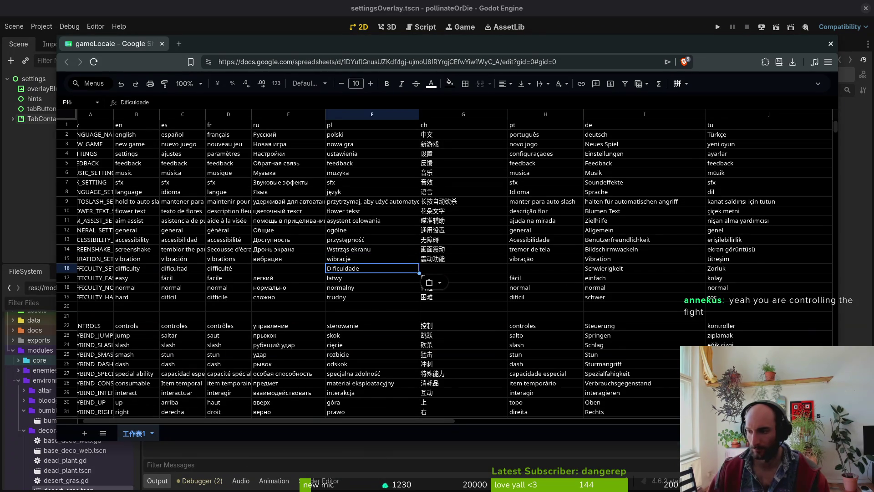
{"action": "left_click", "coordinate": [544, 269]}
{"action": "type", "text": "Dificuldade"}
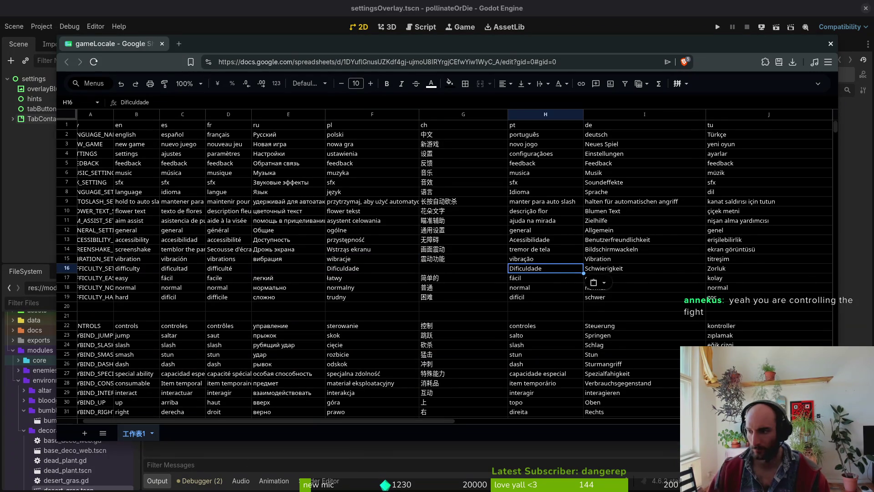
{"action": "left_click", "coordinate": [378, 270]}
{"action": "type", "text": "Сложность"}
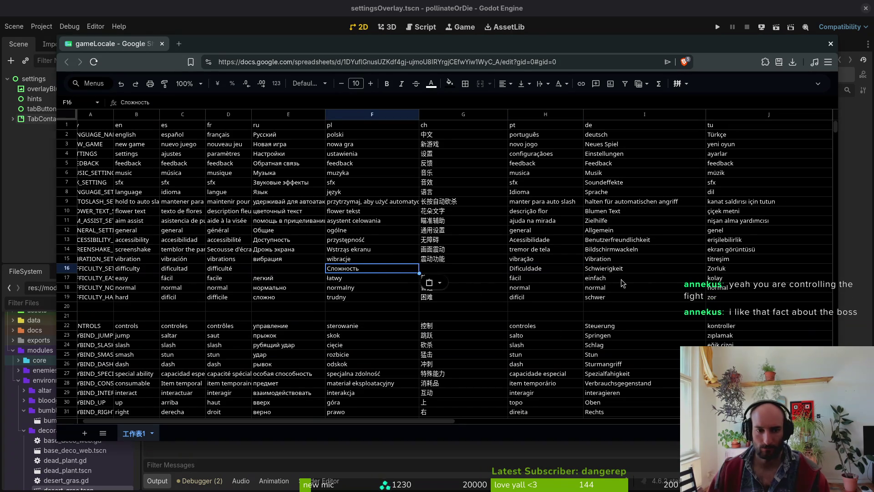
{"action": "left_click", "coordinate": [266, 270]}
{"action": "type", "text": "Сложность"}
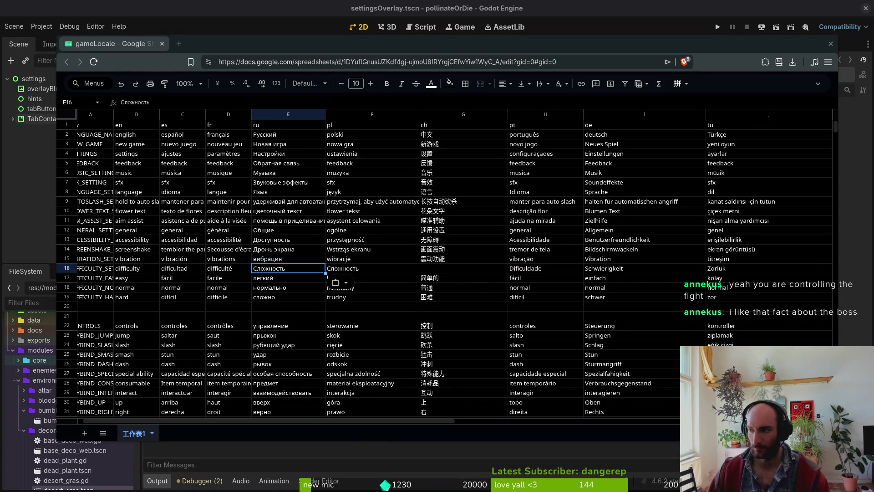
{"action": "left_click", "coordinate": [363, 270]}
{"action": "type", "text": "Poziom trudności"}
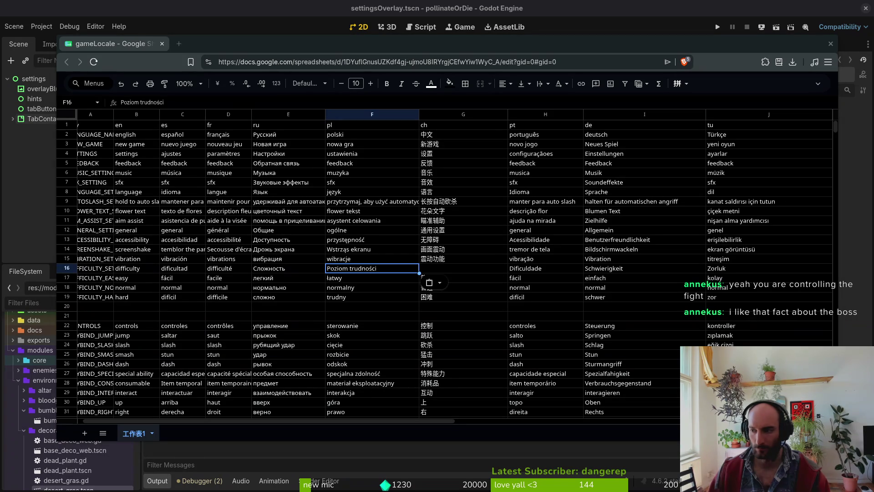
{"action": "left_click", "coordinate": [464, 270]}
{"action": "type", "text": "难度"}
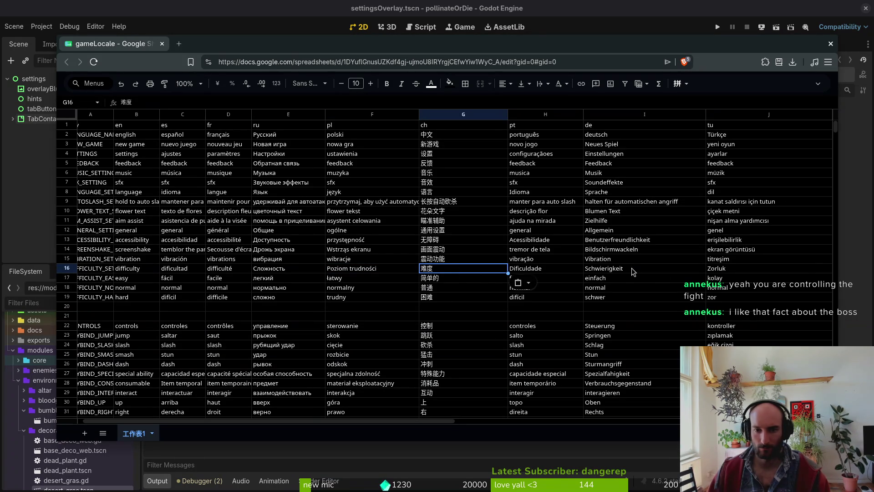
{"action": "left_click", "coordinate": [561, 271]}
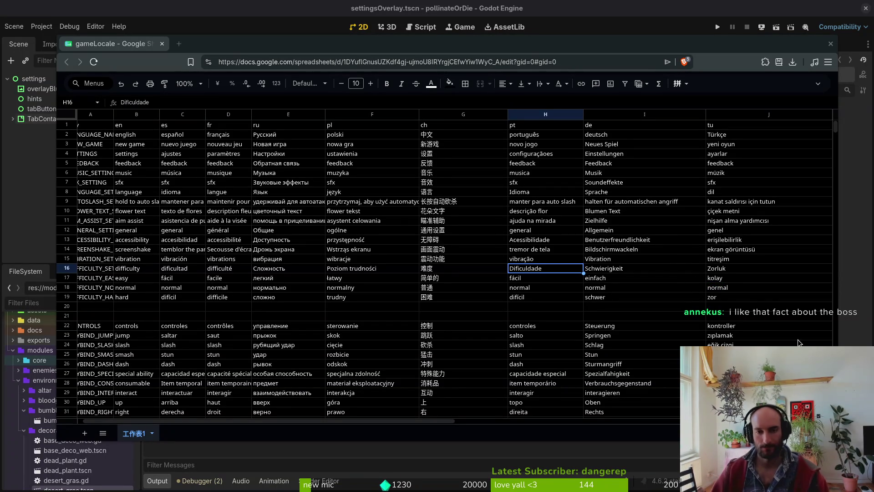
{"action": "left_click", "coordinate": [379, 191]}
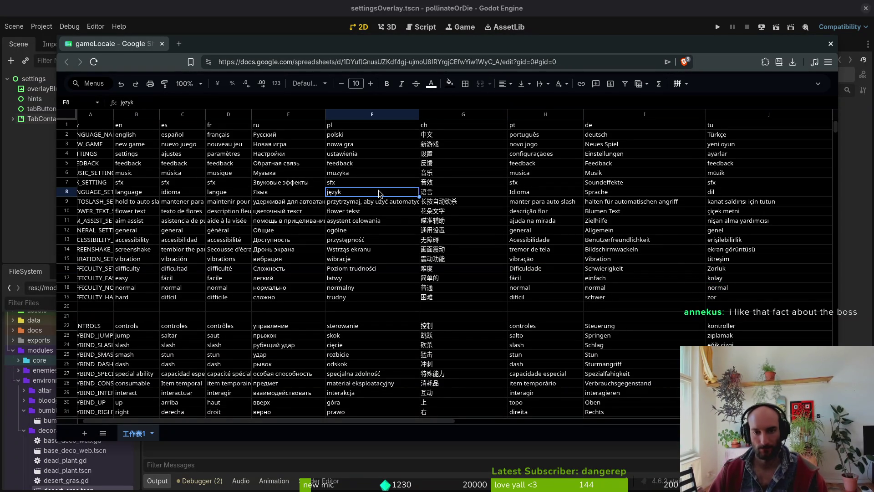
Close the spreadsheet browser window and pan the settingsOverlay 2D view in Godot
{"action": "left_click", "coordinate": [162, 44]}
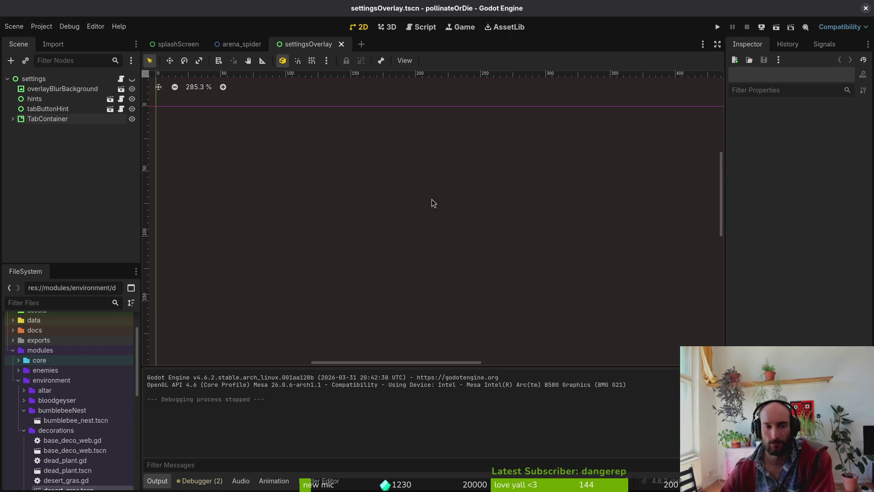
{"action": "scroll", "coordinate": [419, 228], "scroll_direction": "left", "scroll_amount": 2}
{"action": "scroll", "coordinate": [395, 177], "scroll_direction": "down", "scroll_amount": 2}
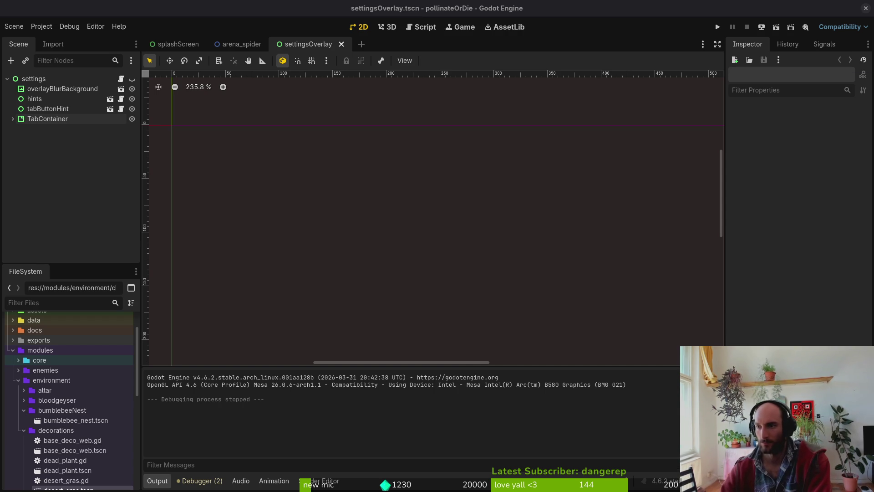
Bring the gameLocale spreadsheet back, maximized with its title and menu bar visible
{"action": "key", "text": "alt+Tab"}
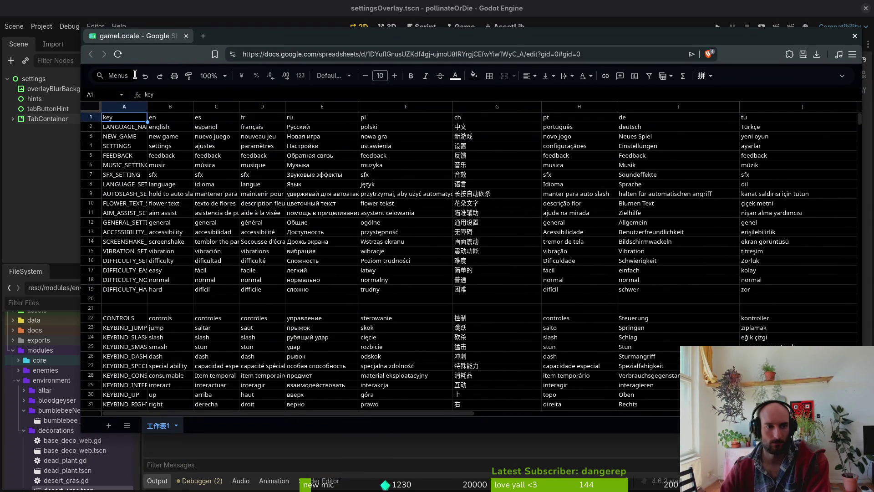
{"action": "left_click", "coordinate": [114, 75]}
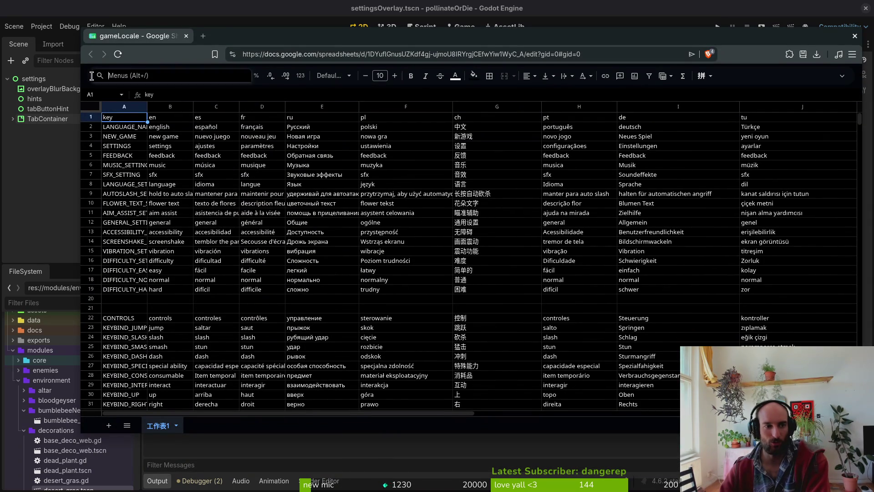
{"action": "key", "text": "super+Up"}
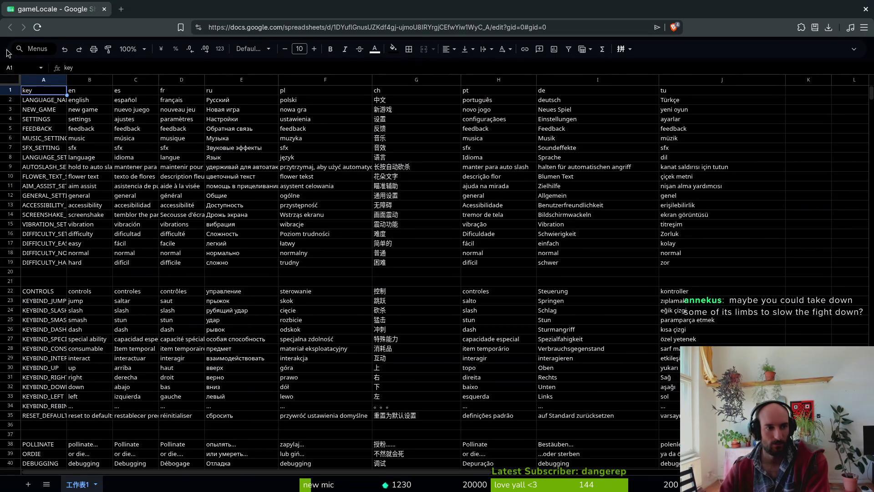
{"action": "left_click", "coordinate": [854, 49]}
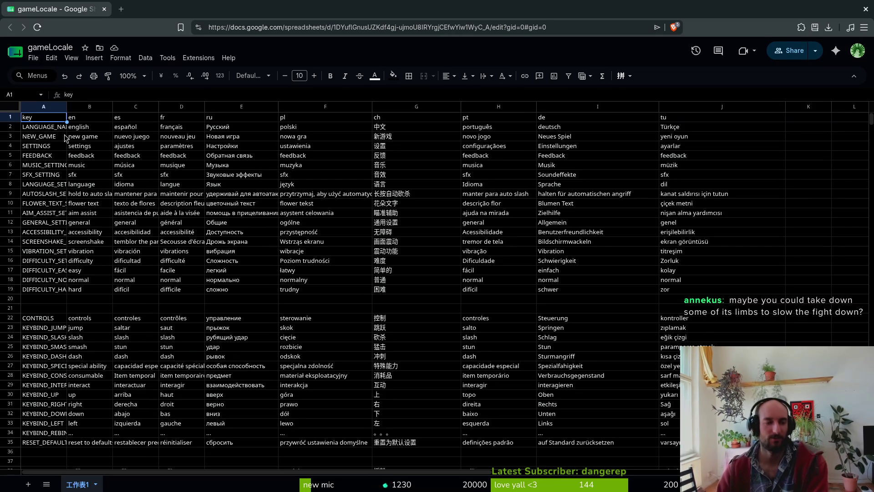
Download the sheet as CSV, replacing translations.csv in the pollinate-or-die docs folder
{"action": "left_click", "coordinate": [33, 58]}
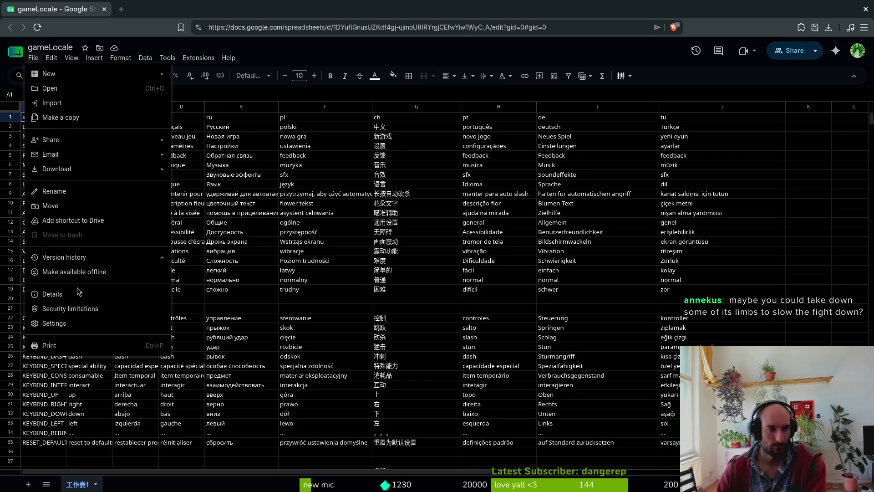
{"action": "mouse_move", "coordinate": [68, 174]}
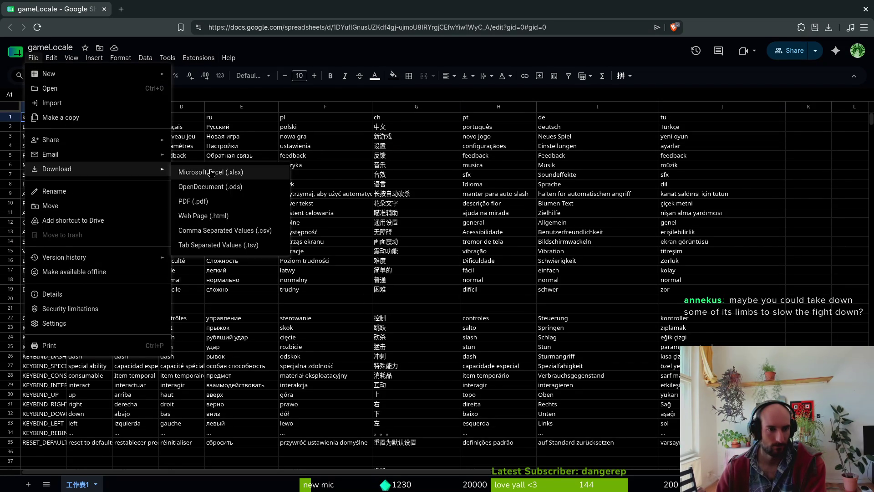
{"action": "left_click", "coordinate": [253, 229]}
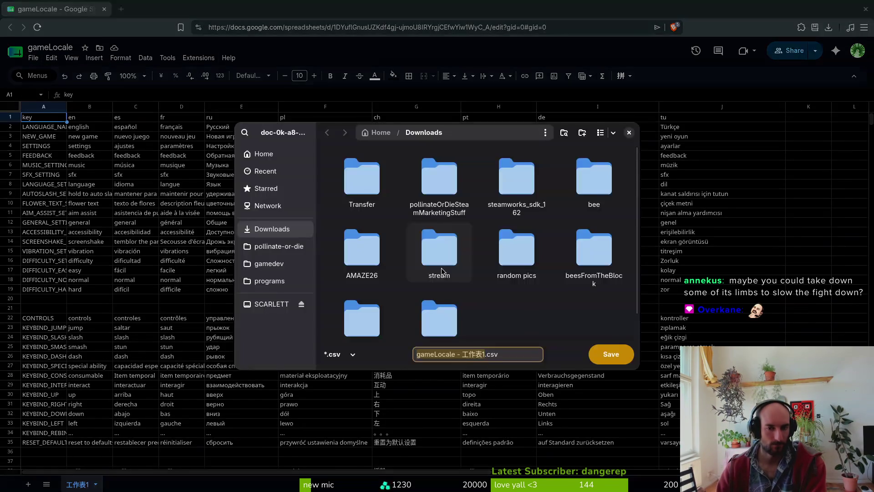
{"action": "left_click", "coordinate": [283, 249]}
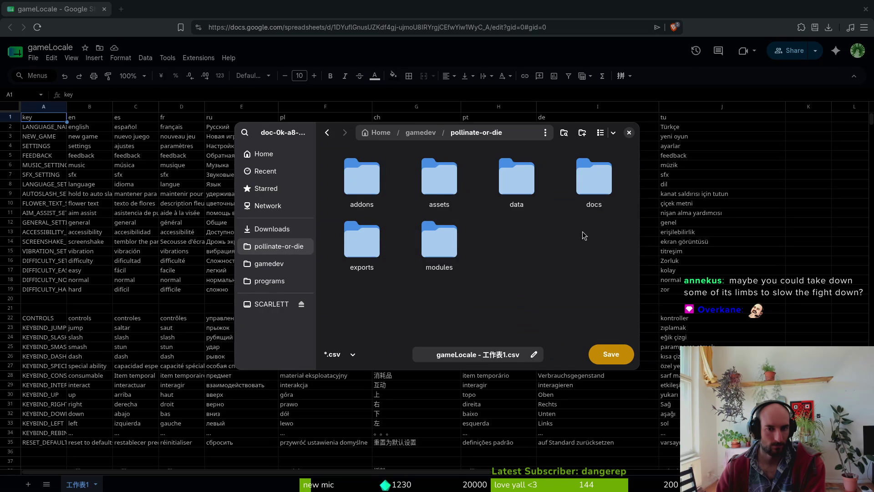
{"action": "double_click", "coordinate": [607, 194]}
{"action": "left_click", "coordinate": [350, 184]}
{"action": "left_click", "coordinate": [611, 355]}
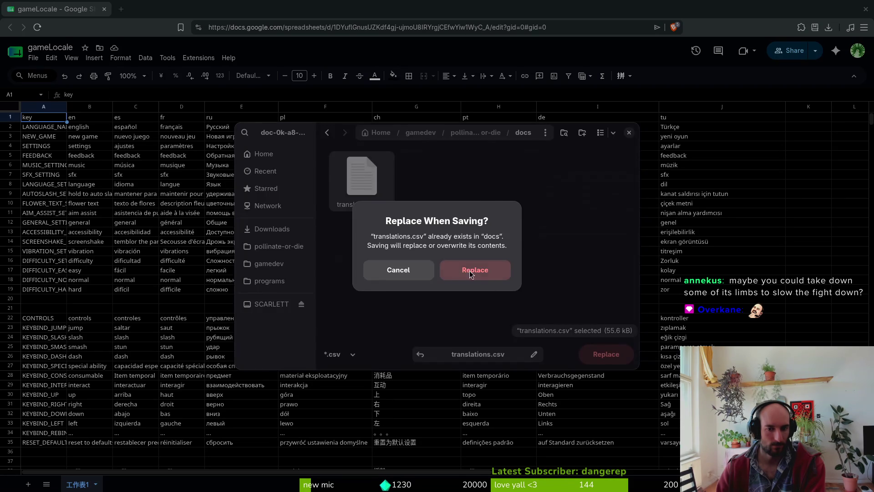
{"action": "left_click", "coordinate": [469, 273]}
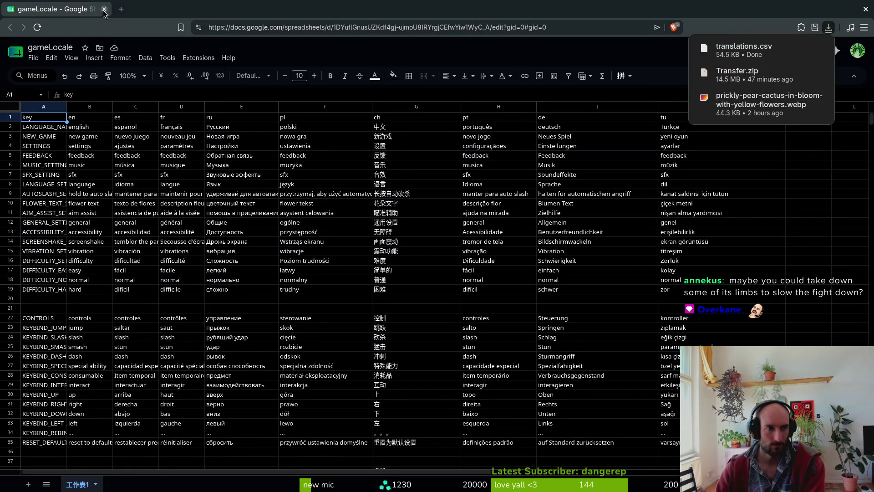
{"action": "key", "text": "alt+Tab"}
{"action": "key", "text": "F5"}
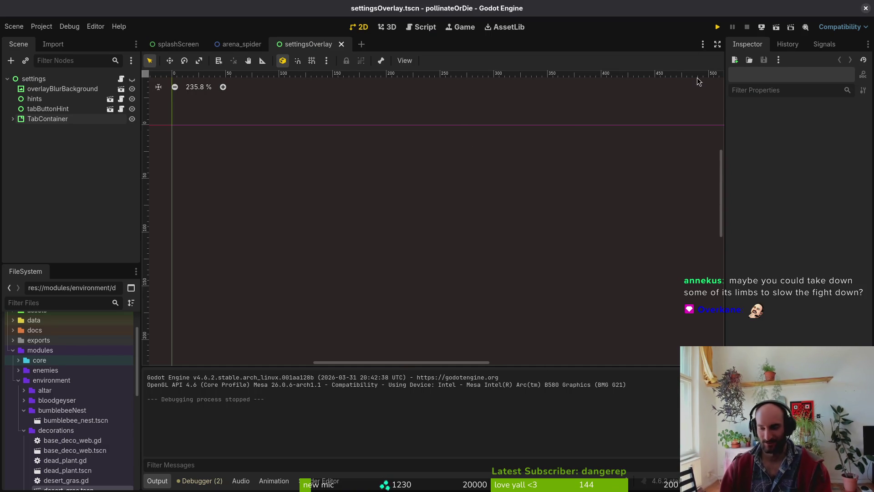
Launch the game and open its Settings screen, glancing at the accessibility tab
{"action": "left_click", "coordinate": [718, 28]}
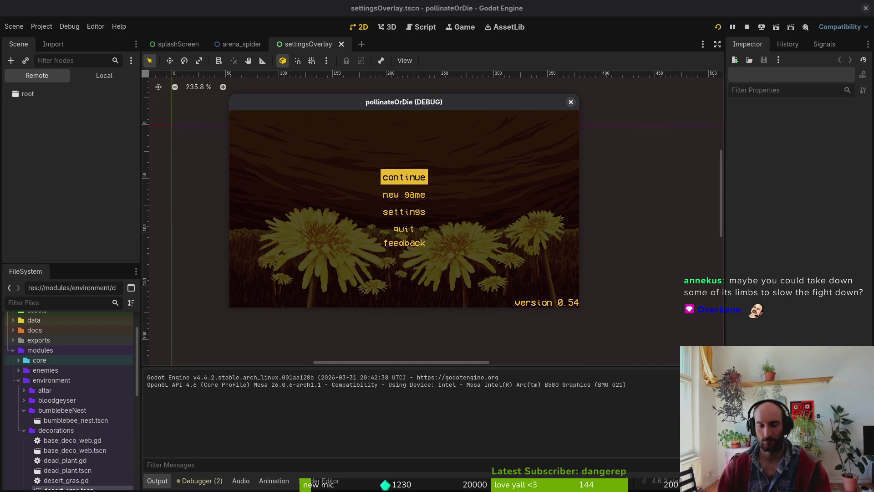
{"action": "key", "text": "Down"}
{"action": "key", "text": "Down"}
{"action": "key", "text": "Return"}
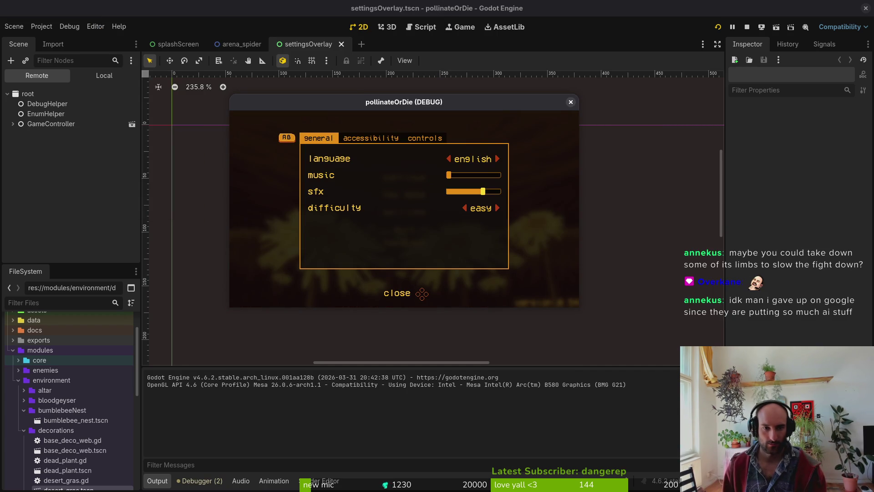
{"action": "key", "text": "e"}
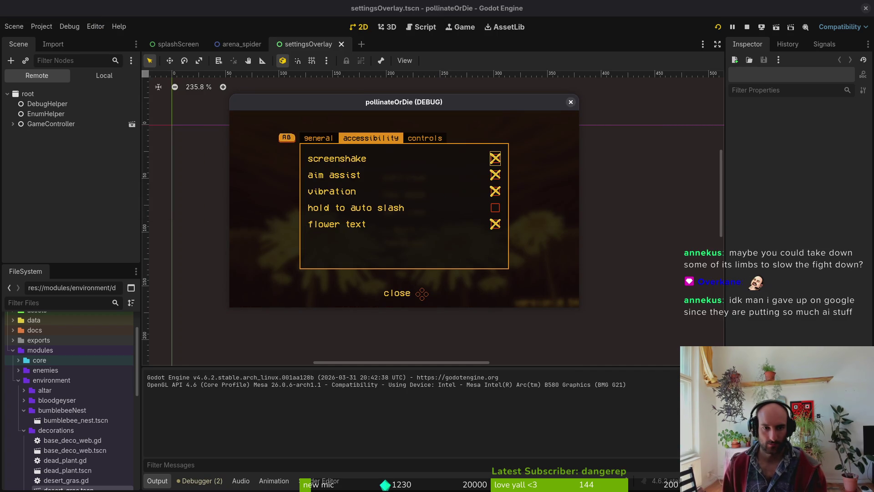
{"action": "key", "text": "q"}
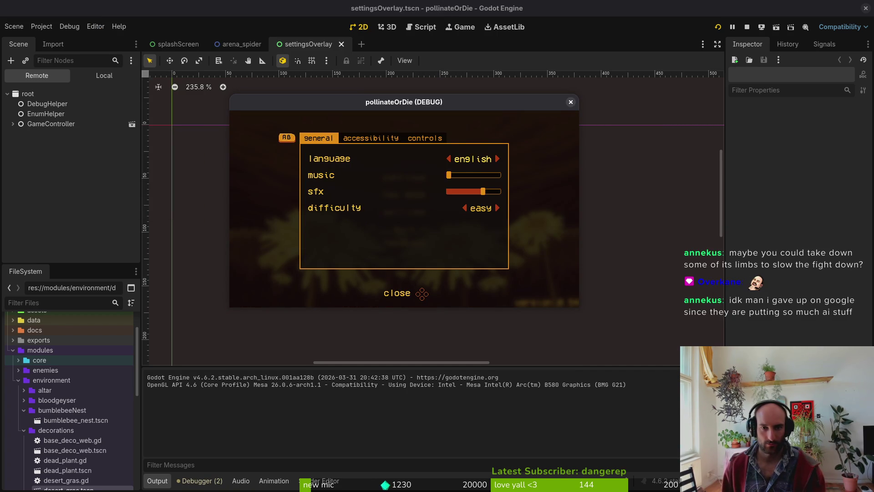
Cycle the game language through 中文, español, русский, polski and português to German
{"action": "key", "text": "Right"}
{"action": "key", "text": "Right"}
{"action": "key", "text": "Right"}
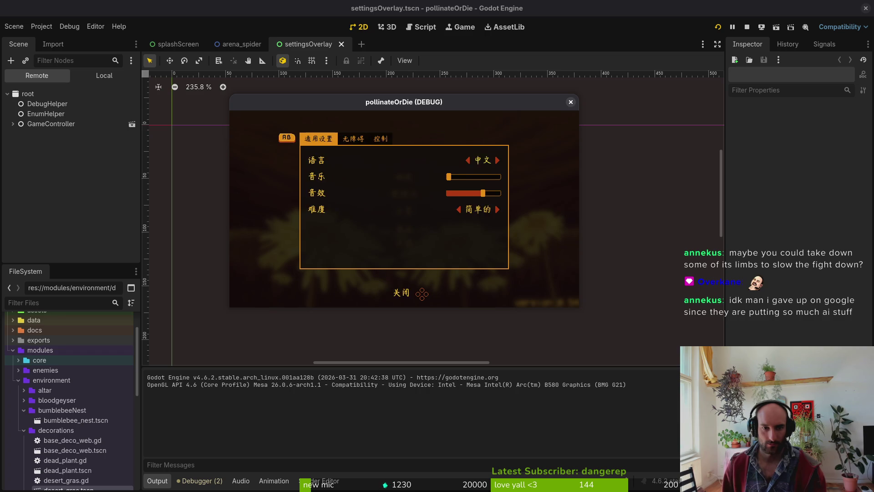
{"action": "key", "text": "Left"}
{"action": "key", "text": "Left"}
{"action": "key", "text": "Left"}
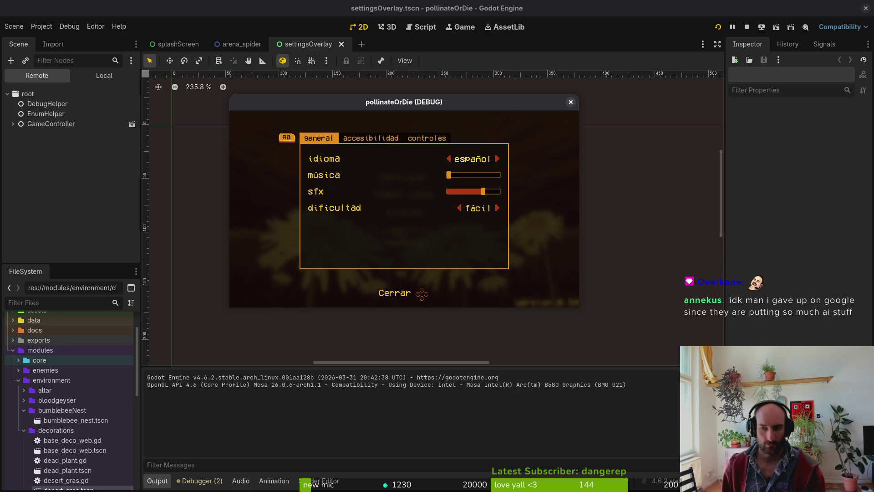
{"action": "key", "text": "Right"}
{"action": "key", "text": "Right"}
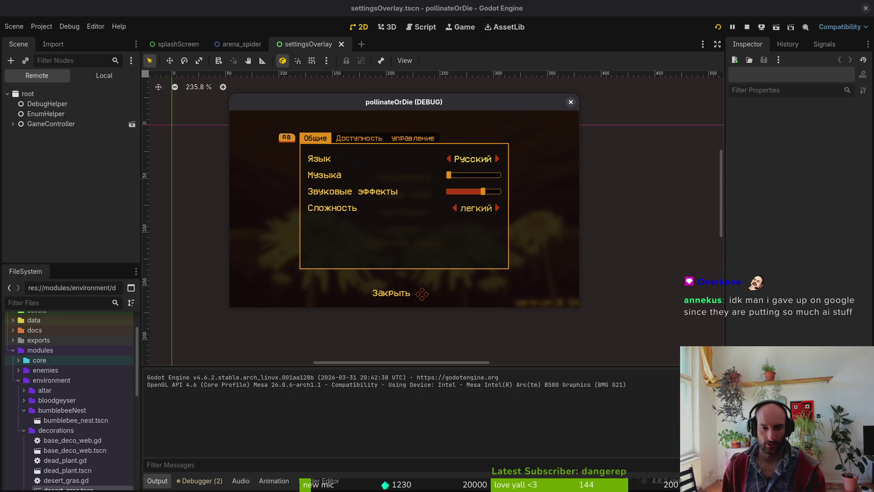
{"action": "key", "text": "Right"}
{"action": "key", "text": "Right"}
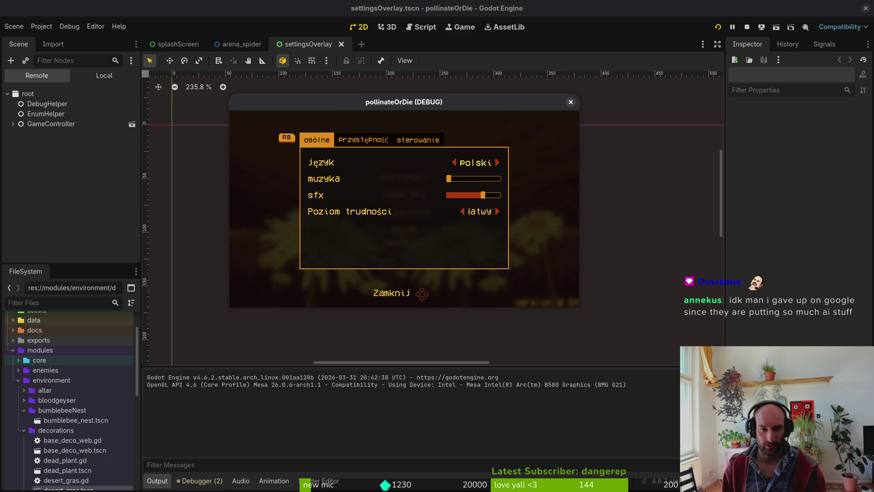
{"action": "key", "text": "Right"}
{"action": "key", "text": "Right"}
{"action": "key", "text": "Left"}
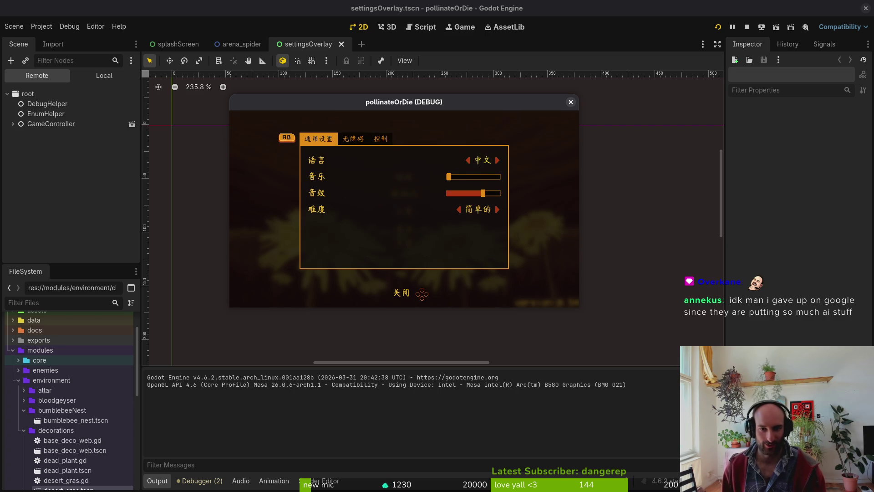
{"action": "key", "text": "Right"}
{"action": "key", "text": "Left"}
{"action": "key", "text": "Left"}
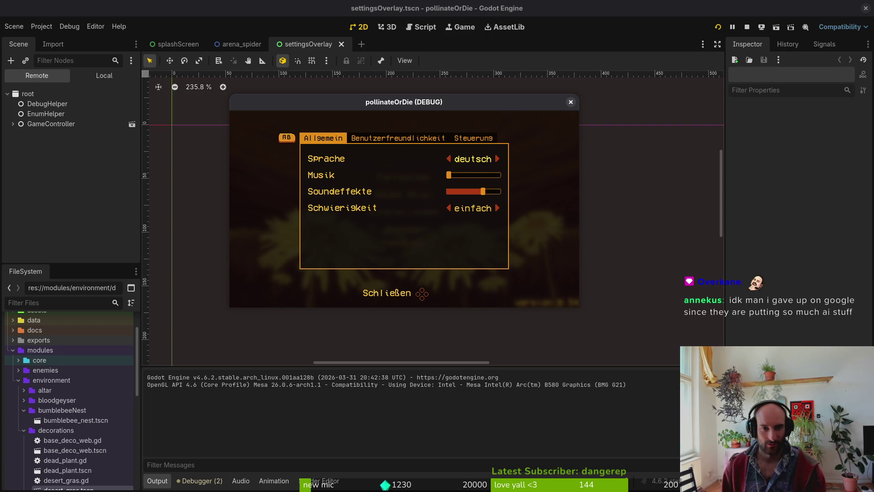
Check the German accessibility options and control bindings, then close settings
{"action": "key", "text": "Tab"}
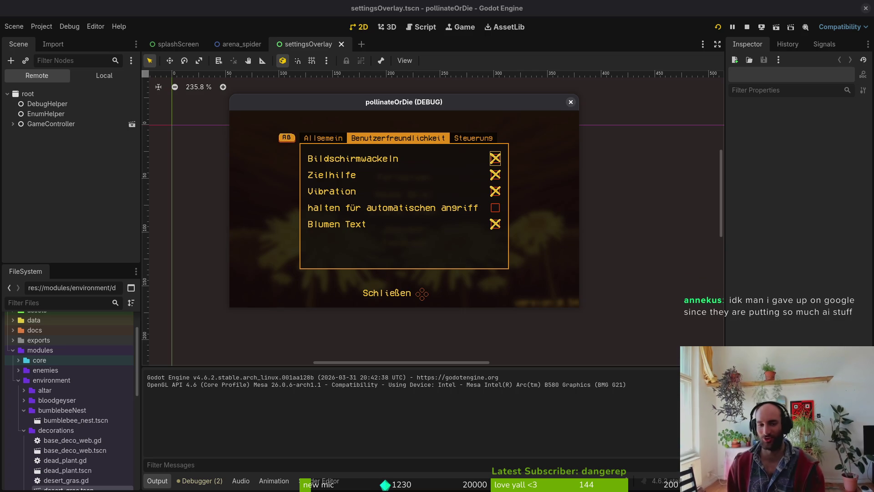
{"action": "key", "text": "shift+Tab"}
{"action": "key", "text": "Tab"}
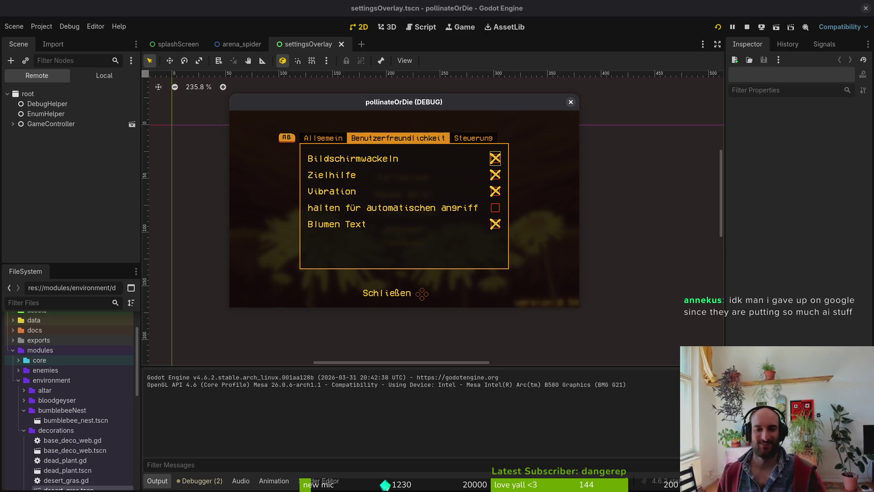
{"action": "key", "text": "Tab"}
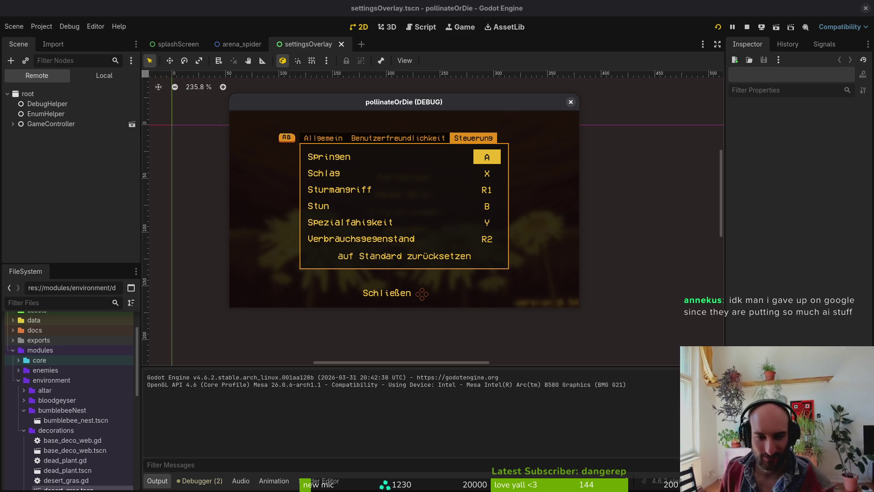
{"action": "key", "text": "shift+Tab"}
{"action": "key", "text": "Tab"}
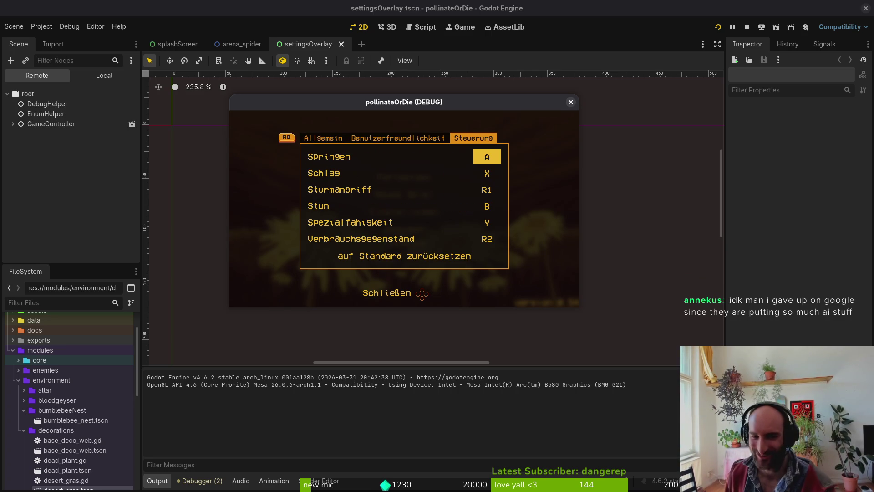
{"action": "key", "text": "Escape"}
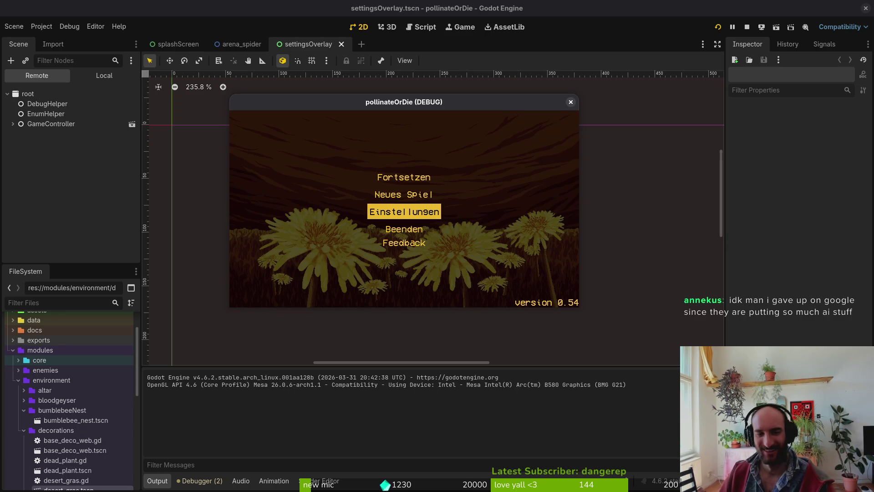
Switch the game language to 中文 and start a new game
{"action": "key", "text": "Return"}
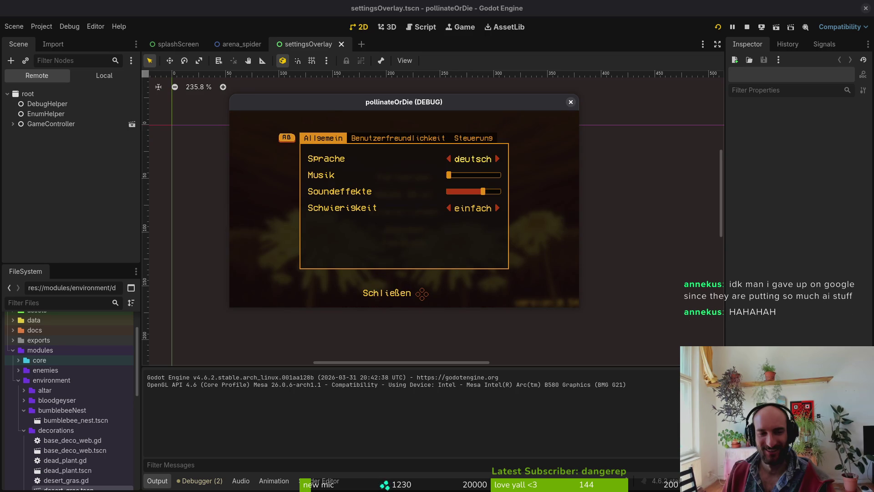
{"action": "key", "text": "Right"}
{"action": "key", "text": "Escape"}
{"action": "key", "text": "Down"}
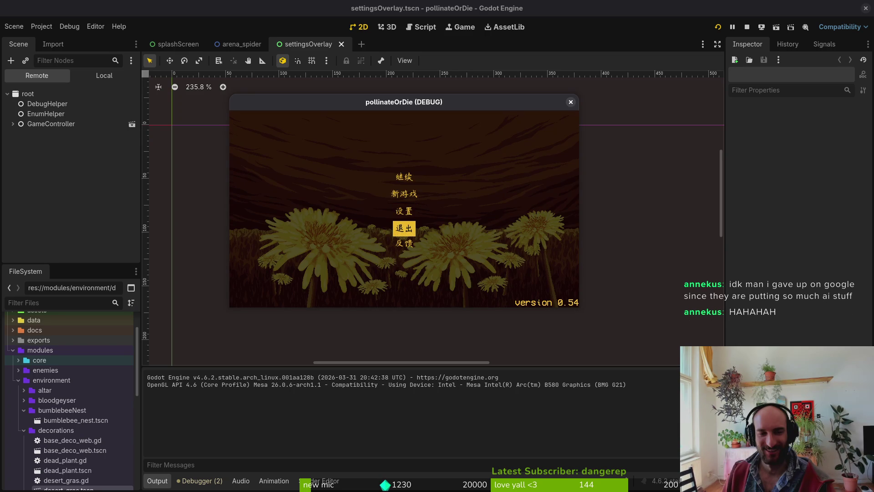
{"action": "key", "text": "Up"}
{"action": "key", "text": "Down"}
{"action": "key", "text": "Down"}
{"action": "key", "text": "Up"}
{"action": "key", "text": "Up"}
{"action": "key", "text": "Up"}
{"action": "key", "text": "Up"}
{"action": "key", "text": "Down"}
{"action": "key", "text": "Return"}
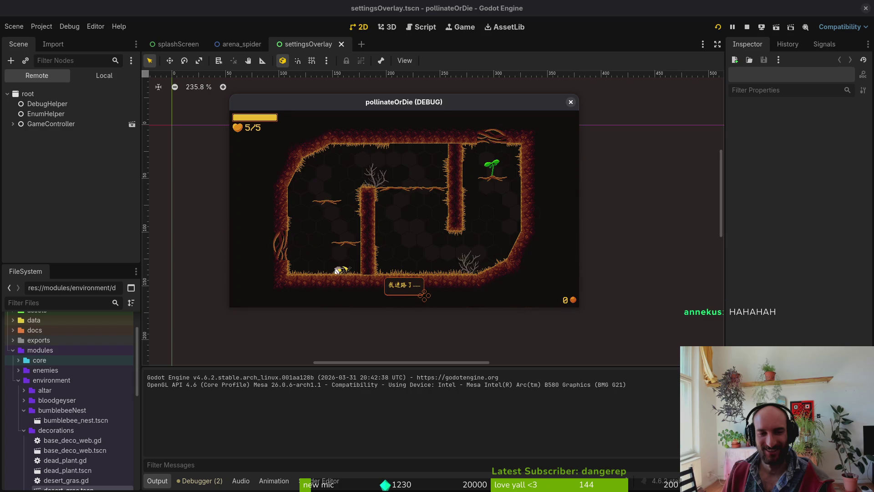
Fly the bee past the pillar into the next nest room toward the right ledge
{"action": "key", "text": "w"}
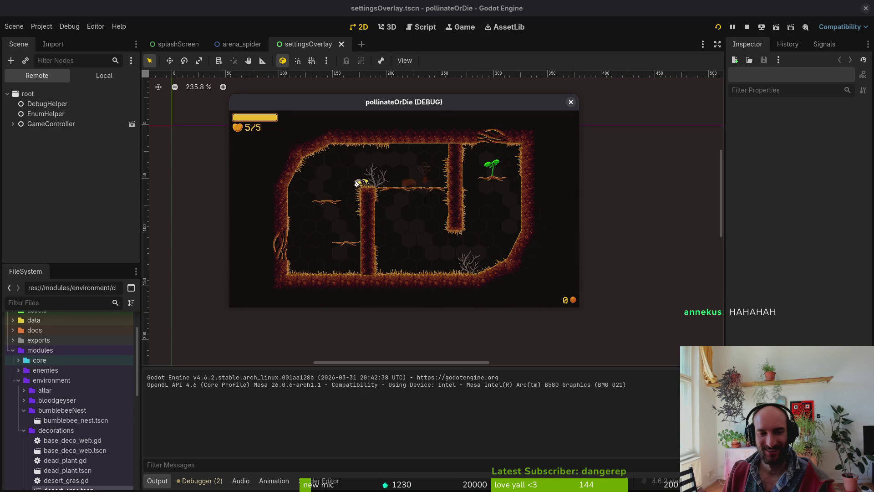
{"action": "key", "text": "d"}
{"action": "key", "text": "s"}
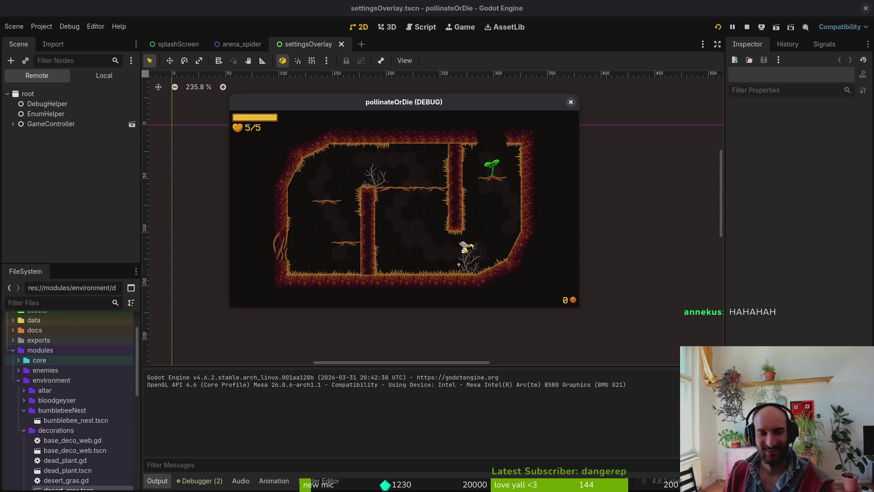
{"action": "key", "text": "w"}
{"action": "key", "text": "d"}
{"action": "key", "text": "w"}
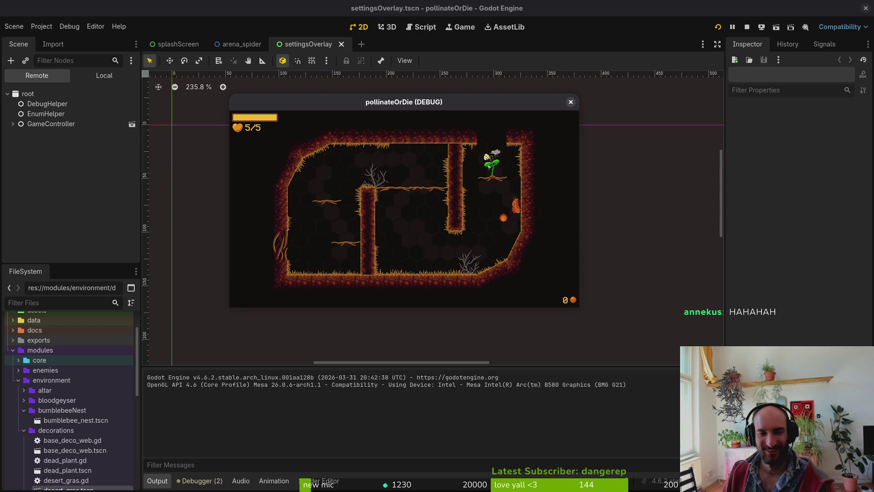
{"action": "key", "text": "s"}
{"action": "key", "text": "d"}
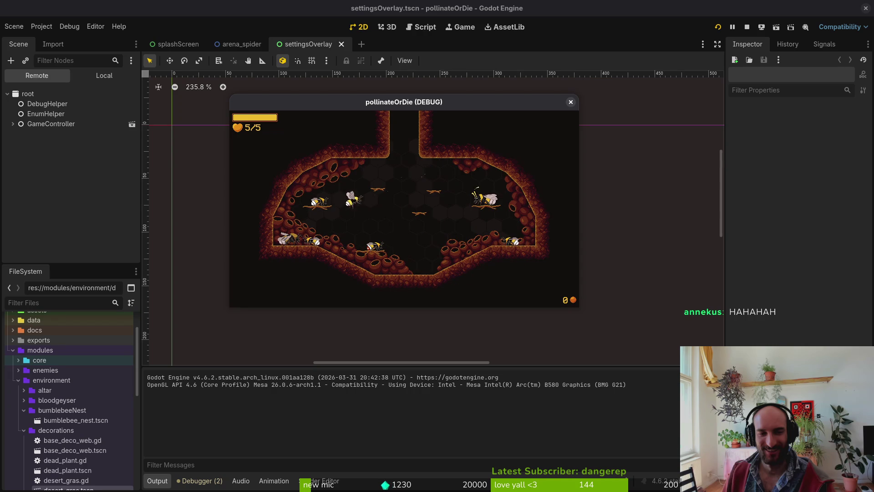
{"action": "key", "text": "w"}
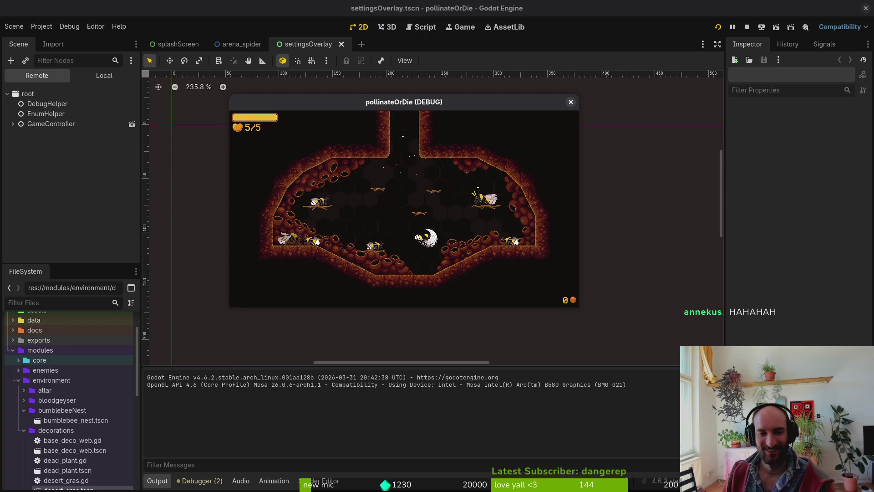
{"action": "key", "text": "d"}
Open and close the Chinese upgrade menu, then stop the running game
{"action": "key", "text": "e"}
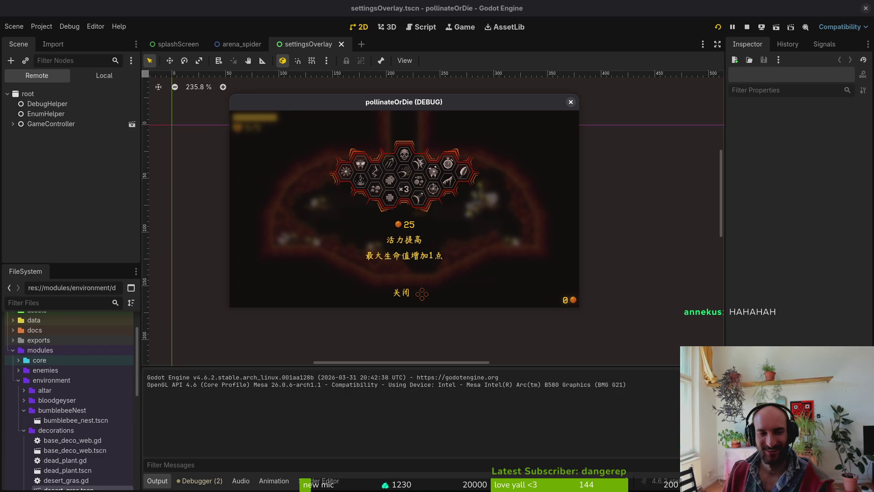
{"action": "key", "text": "e"}
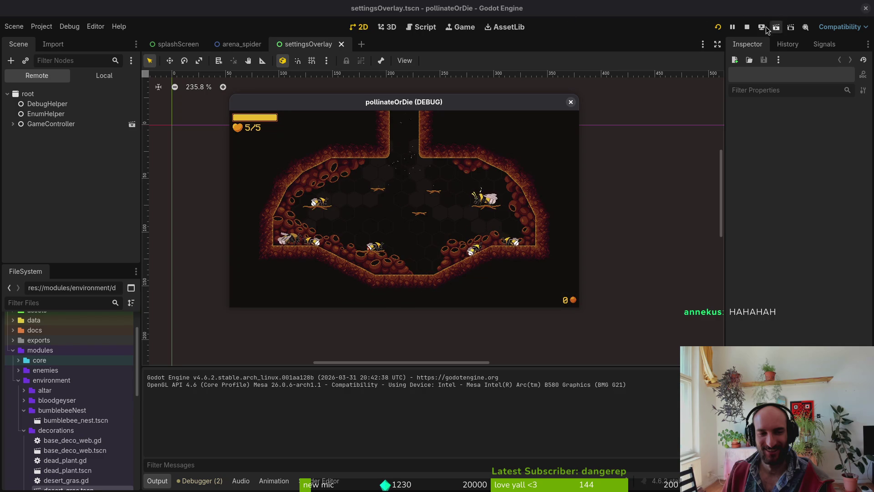
{"action": "left_click", "coordinate": [747, 27]}
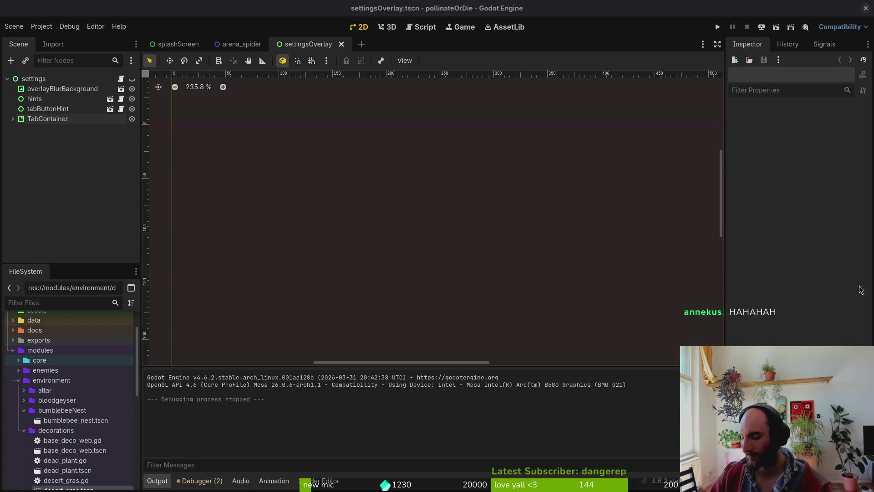
Collapse the settings node, enable 2D snapping and close Aseprite
{"action": "left_click", "coordinate": [7, 79]}
{"action": "left_click", "coordinate": [283, 61]}
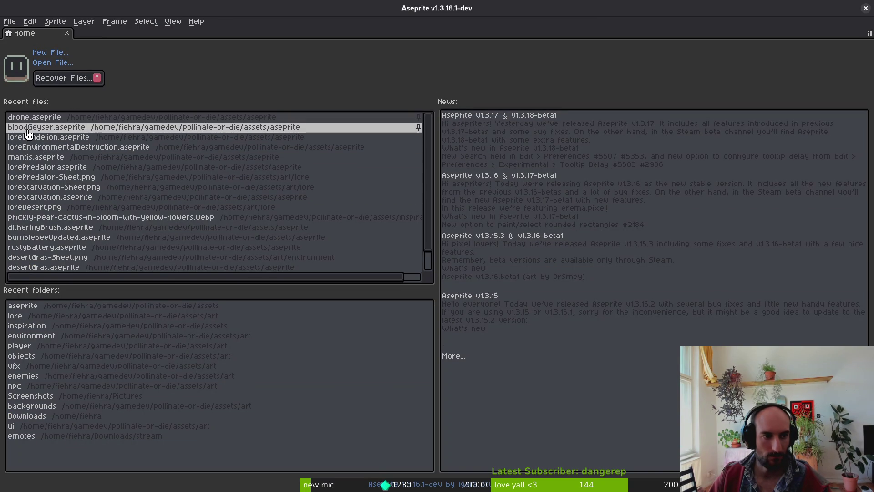
{"action": "left_click", "coordinate": [865, 8]}
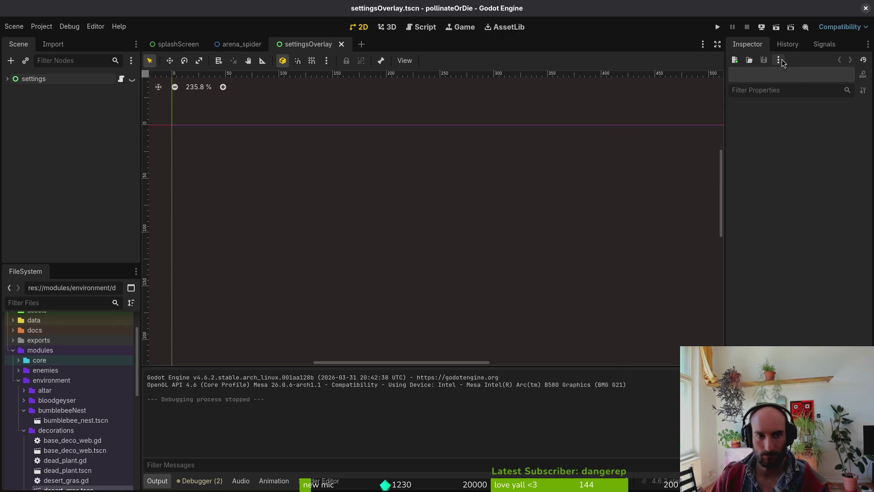
Open snail.tscn via Quick Open, select its idling node, then open the Home folder
{"action": "key", "text": "shift+alt+o"}
{"action": "type", "text": "mod"}
{"action": "key", "text": "Escape"}
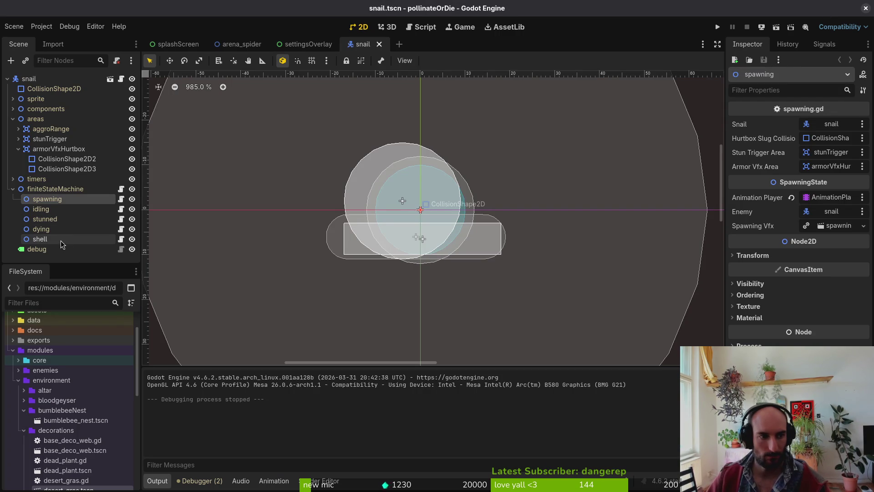
{"action": "left_click", "coordinate": [57, 210]}
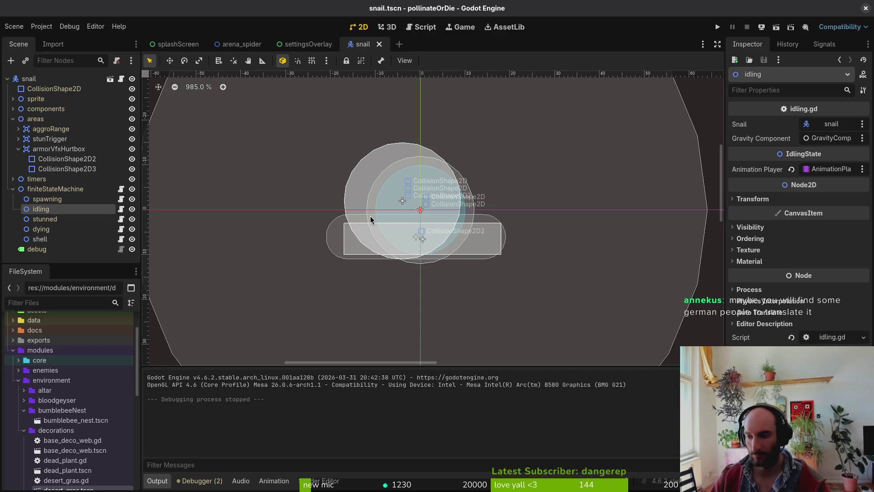
{"action": "key", "text": "super+Down"}
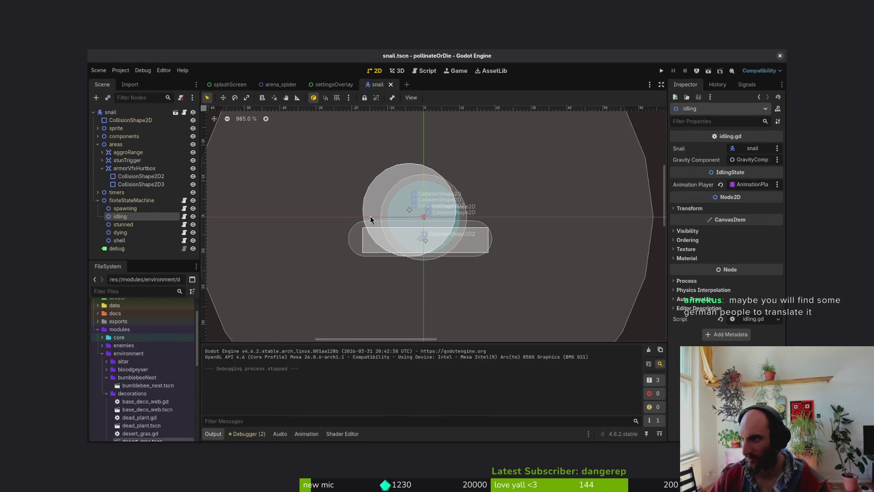
{"action": "key", "text": "super+e"}
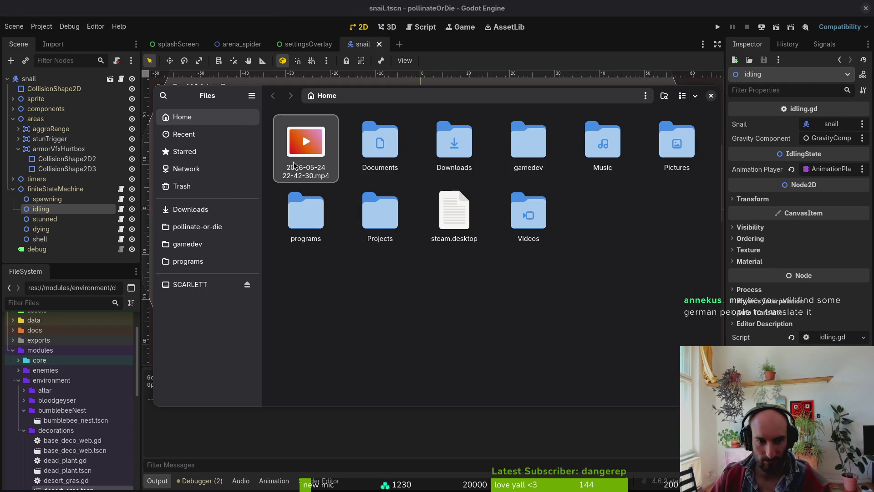
{"action": "left_click", "coordinate": [294, 165]}
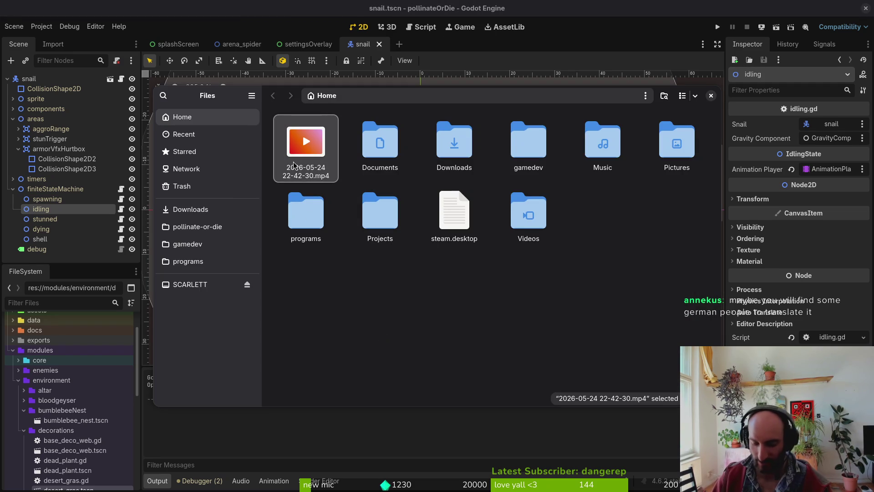
{"action": "double_click", "coordinate": [307, 140]}
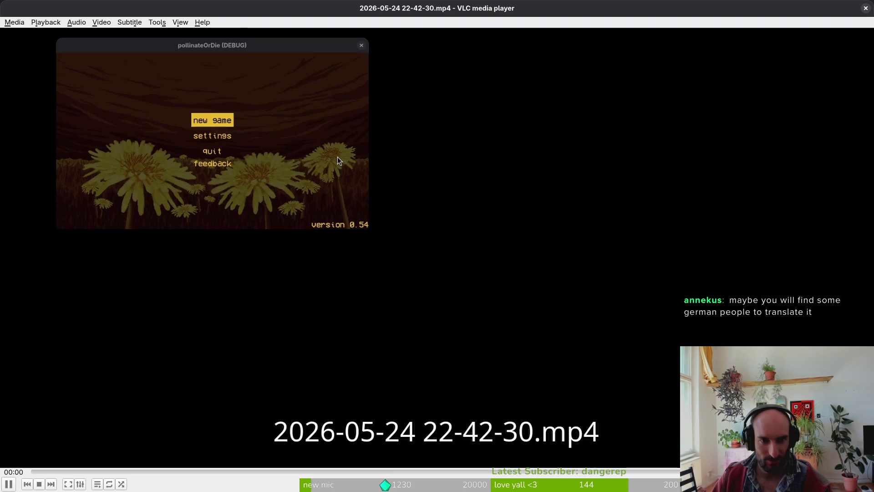
{"action": "left_click", "coordinate": [461, 472]}
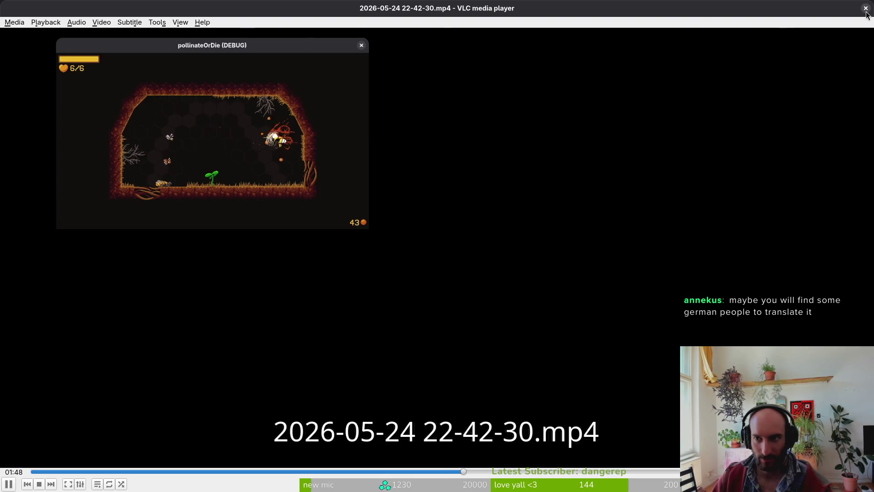
{"action": "key", "text": "ctrl+q"}
Move the mp4 clip to the trash and close the Files window
{"action": "key", "text": "Delete"}
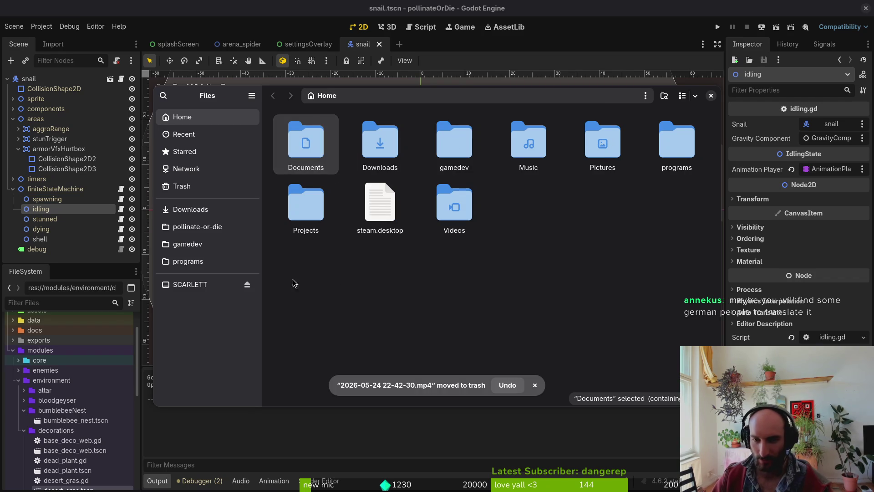
{"action": "left_click", "coordinate": [292, 283]}
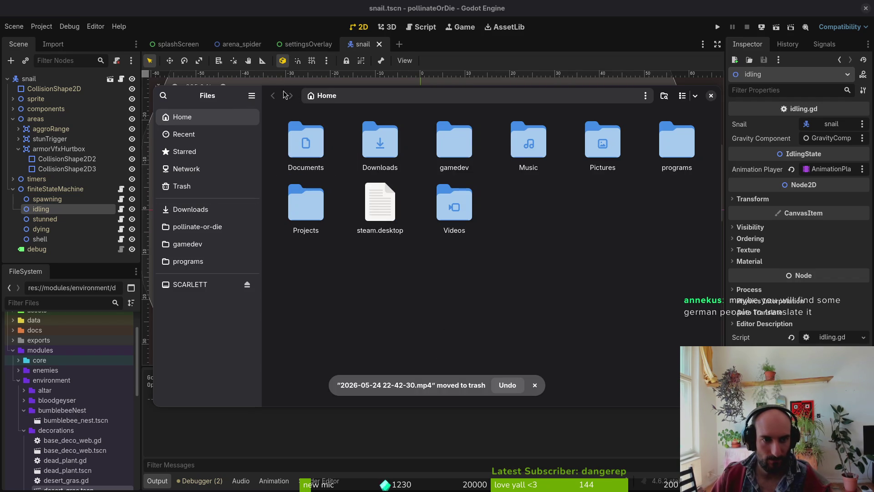
{"action": "mouse_move", "coordinate": [284, 93]}
{"action": "left_mouse_down"}
{"action": "mouse_move", "coordinate": [404, 119]}
{"action": "mouse_move", "coordinate": [619, 246]}
{"action": "mouse_move", "coordinate": [300, 70]}
{"action": "mouse_move", "coordinate": [300, 88]}
{"action": "left_mouse_up"}
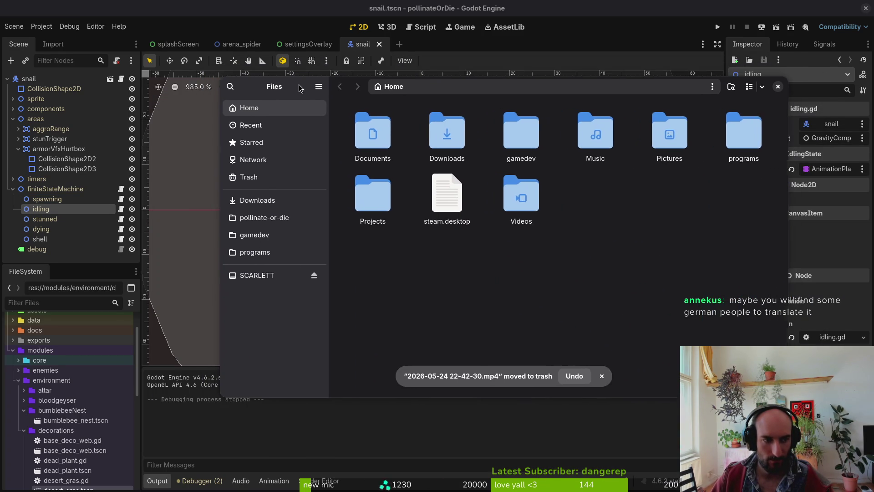
{"action": "left_click", "coordinate": [779, 86]}
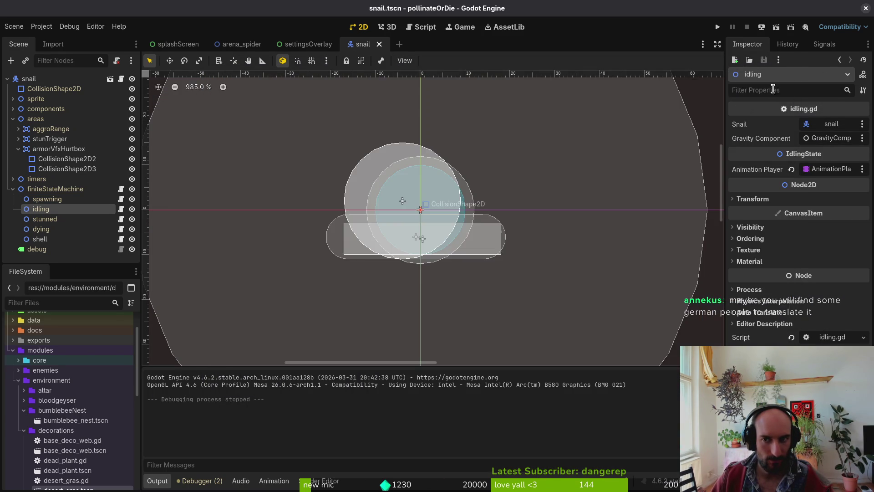
From a terminal in gamedev/pollinate-or-die/, launch nvim and open idling.gd via file search
{"action": "key", "text": "super+Return"}
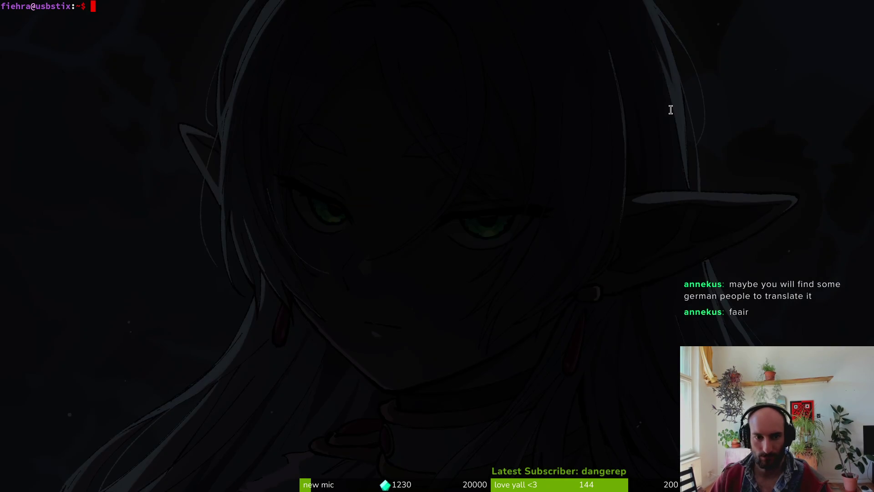
{"action": "type", "text": "cd gamedev/pollinate-or-die/"}
{"action": "key", "text": "Return"}
{"action": "type", "text": "nvim ."}
{"action": "key", "text": "Return"}
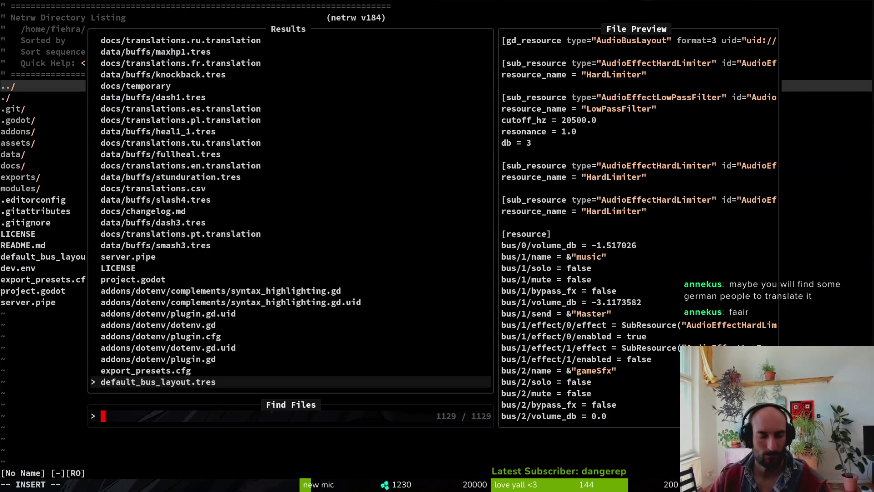
{"action": "type", "text": "snailidl"}
{"action": "key", "text": "Return"}
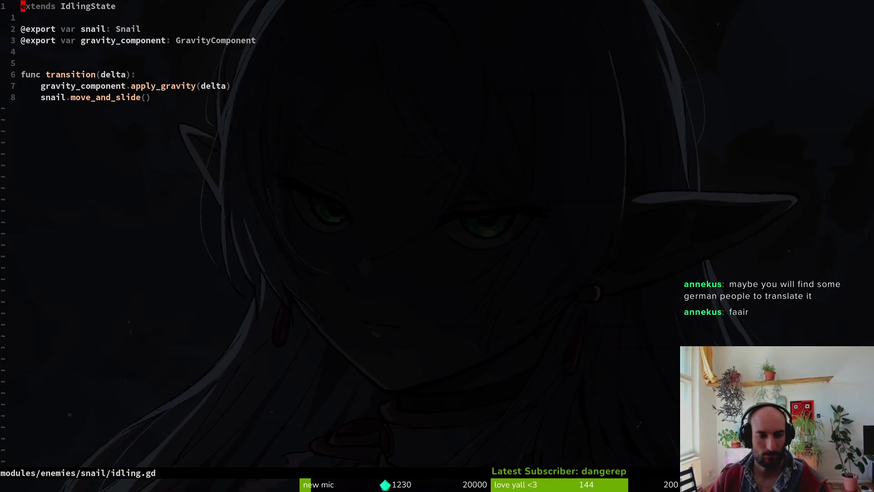
{"action": "key", "text": "j"}
{"action": "key", "text": "j"}
{"action": "key", "text": "j"}
Open snail.gd in a vertical split, review it, then return to Godot
{"action": "key", "text": "space"}
{"action": "key", "text": "f"}
{"action": "key", "text": "f"}
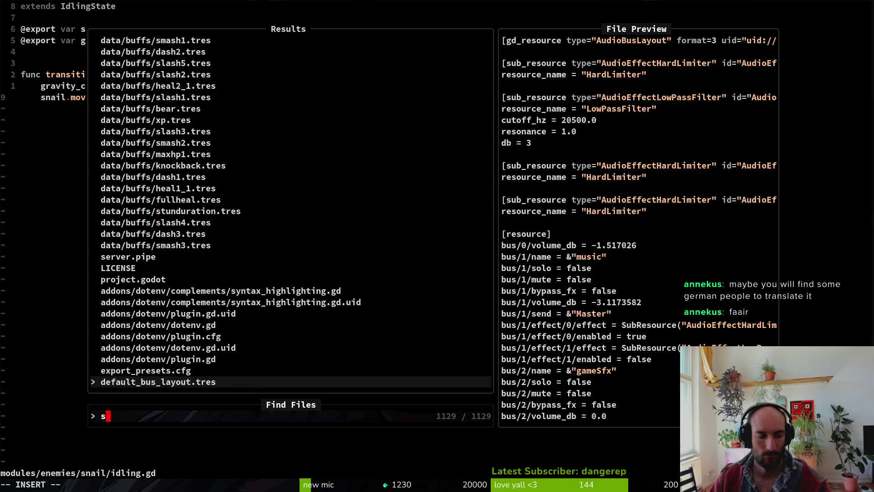
{"action": "type", "text": "sna"}
{"action": "key", "text": "Up"}
{"action": "key", "text": "ctrl+v"}
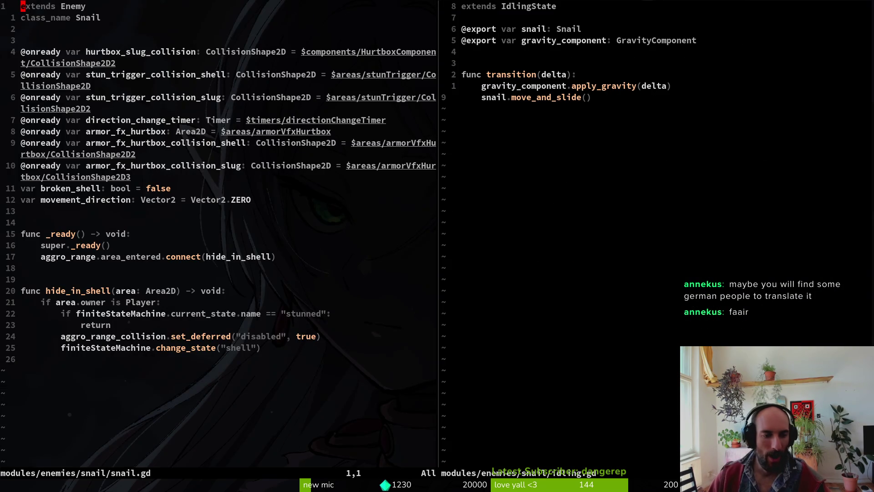
{"action": "key", "text": "j"}
{"action": "key", "text": "j"}
{"action": "key", "text": "j"}
{"action": "key", "text": "j"}
{"action": "key", "text": "j"}
{"action": "key", "text": "j"}
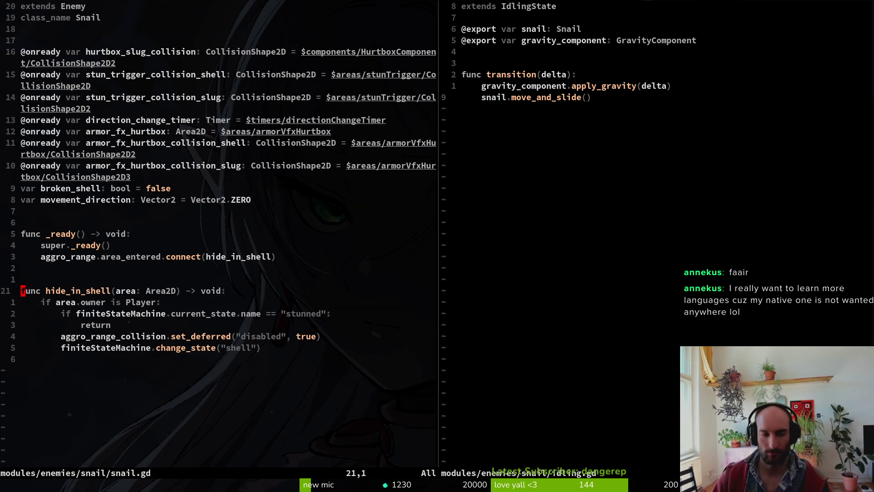
{"action": "key", "text": "k"}
{"action": "key", "text": "k"}
{"action": "key", "text": "k"}
{"action": "key", "text": "k"}
{"action": "key", "text": "k"}
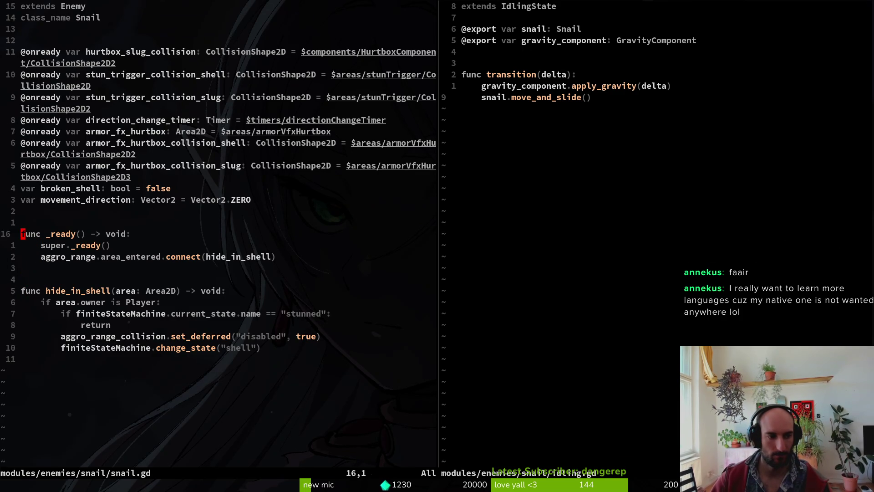
{"action": "key", "text": "j"}
{"action": "key", "text": "j"}
{"action": "key", "text": "j"}
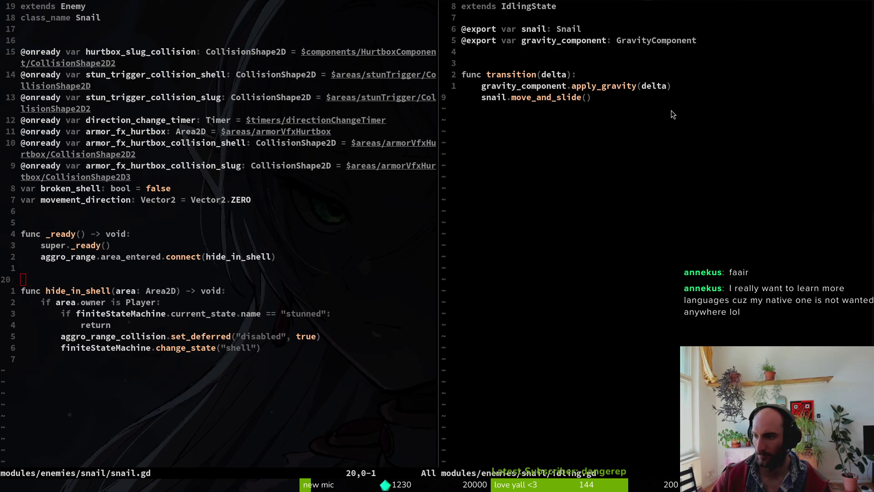
{"action": "key", "text": "alt+Tab"}
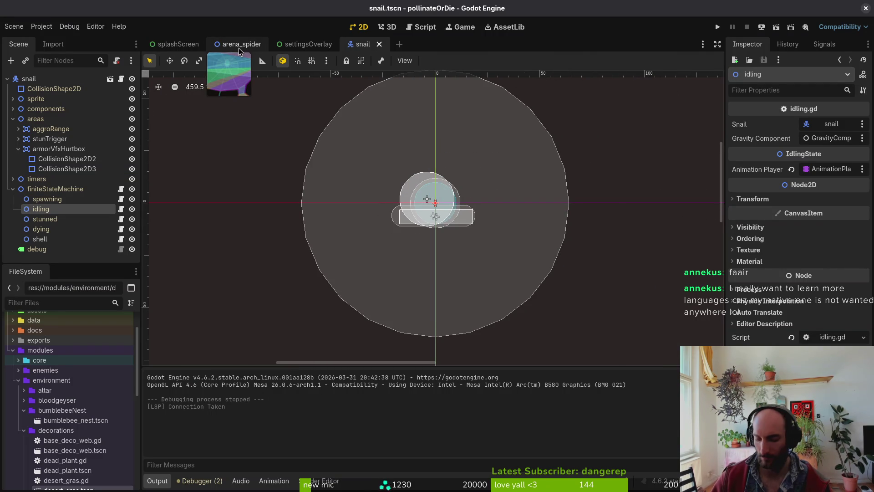
{"action": "key", "text": "shift+alt+o"}
{"action": "type", "text": "tut6"}
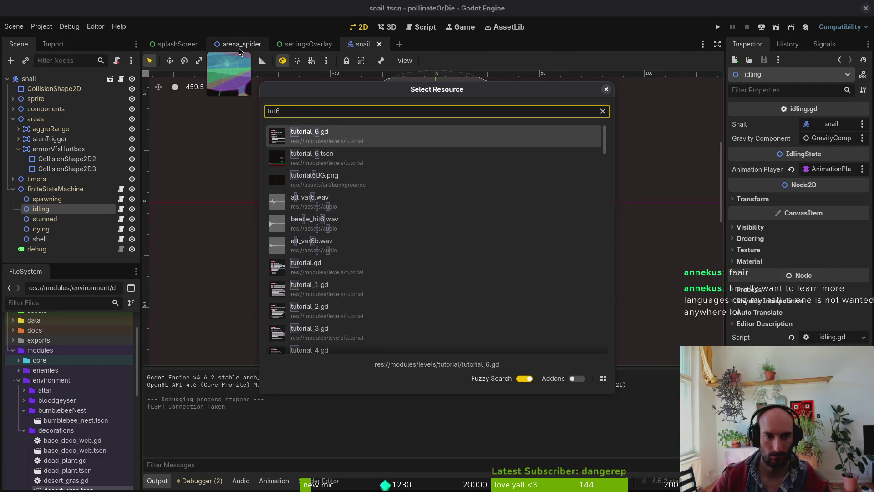
{"action": "key", "text": "BackSpace"}
{"action": "type", "text": "5ts"}
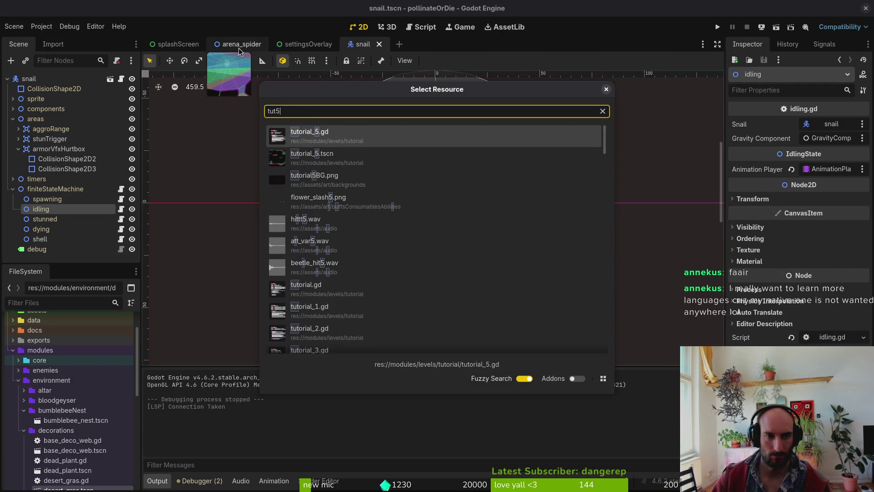
{"action": "key", "text": "Return"}
{"action": "scroll", "coordinate": [457, 212], "scroll_direction": "up", "scroll_amount": 4}
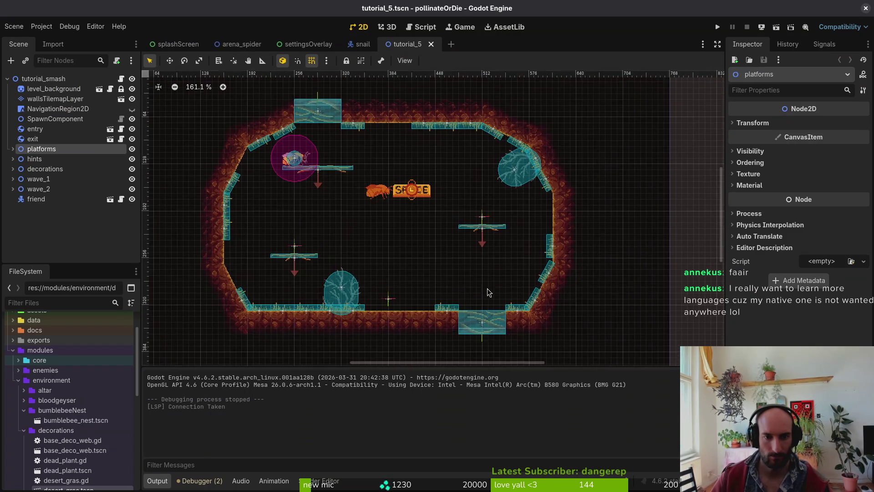
{"action": "left_click", "coordinate": [464, 216]}
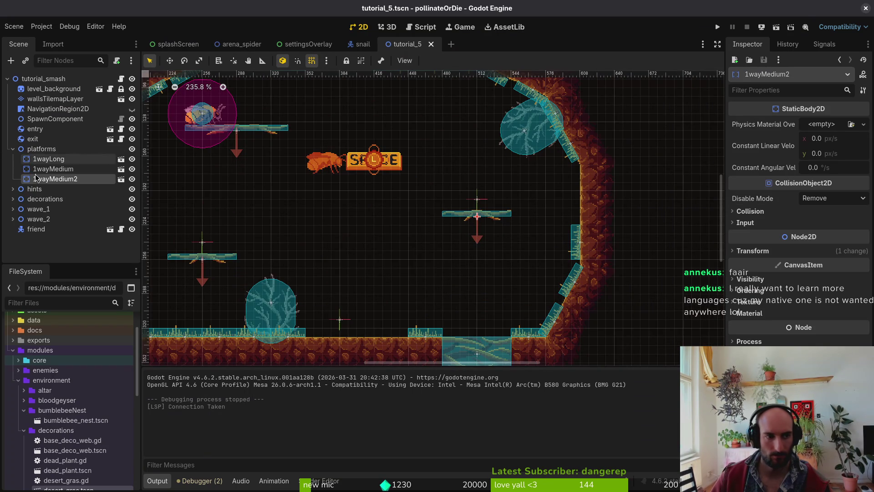
{"action": "left_click", "coordinate": [48, 159]}
{"action": "scroll", "coordinate": [336, 220], "scroll_direction": "left", "scroll_amount": 2}
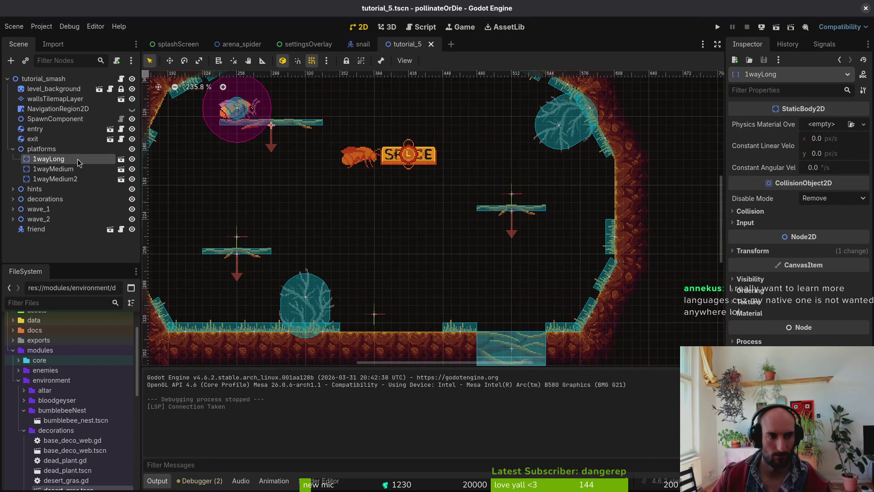
{"action": "key", "text": "ctrl+c"}
{"action": "left_click", "coordinate": [64, 169]}
{"action": "key", "text": "ctrl+shift+v"}
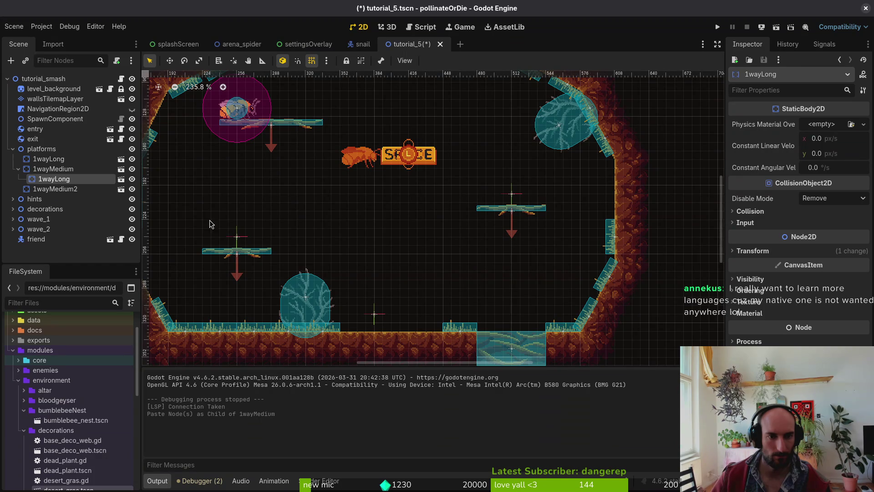
{"action": "scroll", "coordinate": [335, 196], "scroll_direction": "down", "scroll_amount": 5}
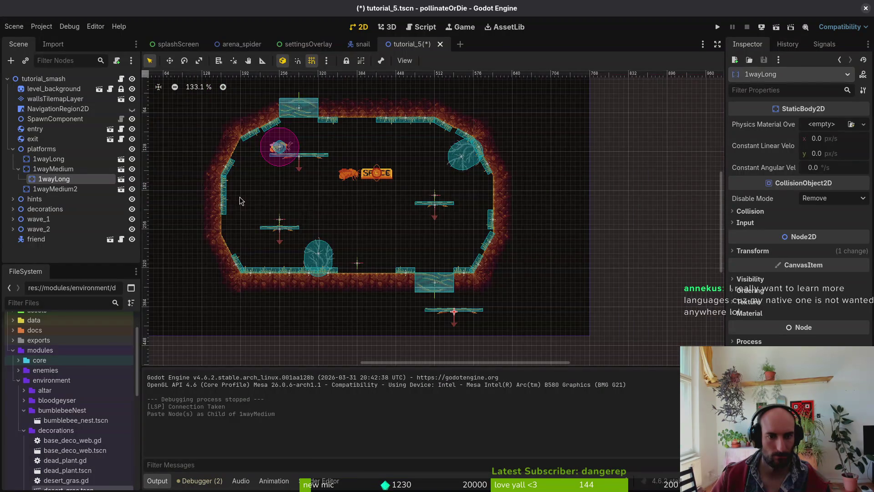
{"action": "key", "text": "ctrl+z"}
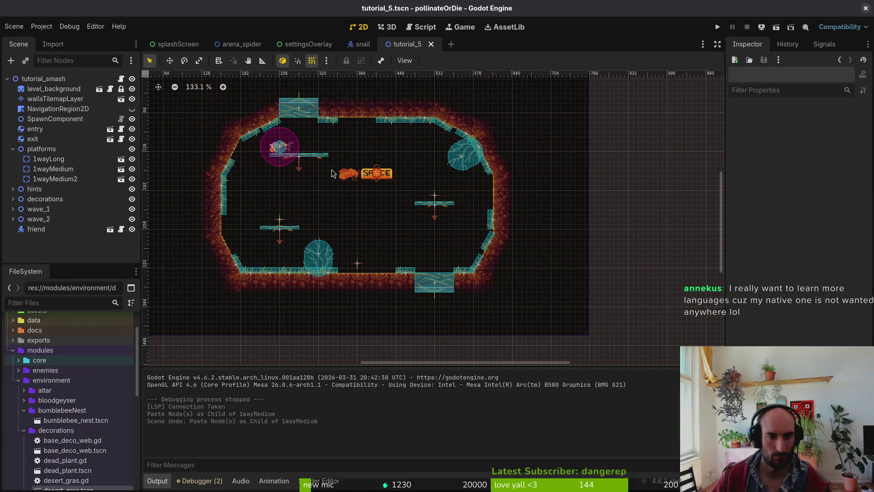
Paste two copies of 1wayLong as 1wayLong2 and 1wayLong3, placing them on the cave's right and lower left
{"action": "left_click", "coordinate": [313, 158]}
{"action": "right_click", "coordinate": [314, 160]}
{"action": "key", "text": "Escape"}
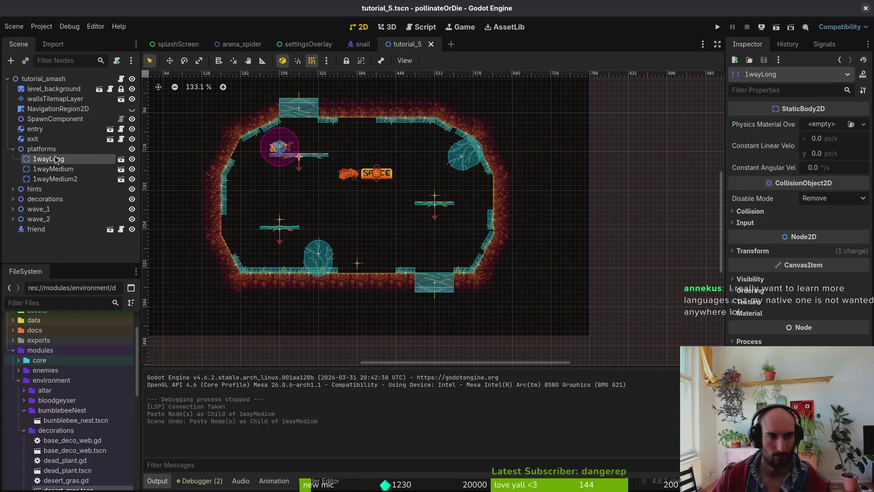
{"action": "left_click", "coordinate": [41, 149]}
{"action": "key", "text": "ctrl+v"}
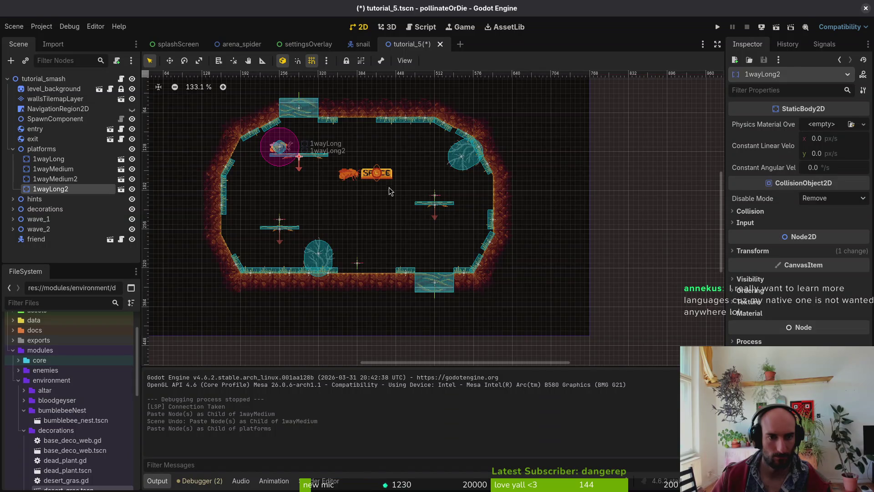
{"action": "scroll", "coordinate": [466, 206], "scroll_direction": "up", "scroll_amount": 4}
{"action": "mouse_move", "coordinate": [319, 156]}
{"action": "left_mouse_down"}
{"action": "mouse_move", "coordinate": [466, 206]}
{"action": "mouse_move", "coordinate": [460, 191]}
{"action": "left_mouse_up"}
{"action": "scroll", "coordinate": [464, 204], "scroll_direction": "up", "scroll_amount": 1}
{"action": "scroll", "coordinate": [467, 243], "scroll_direction": "left", "scroll_amount": 5}
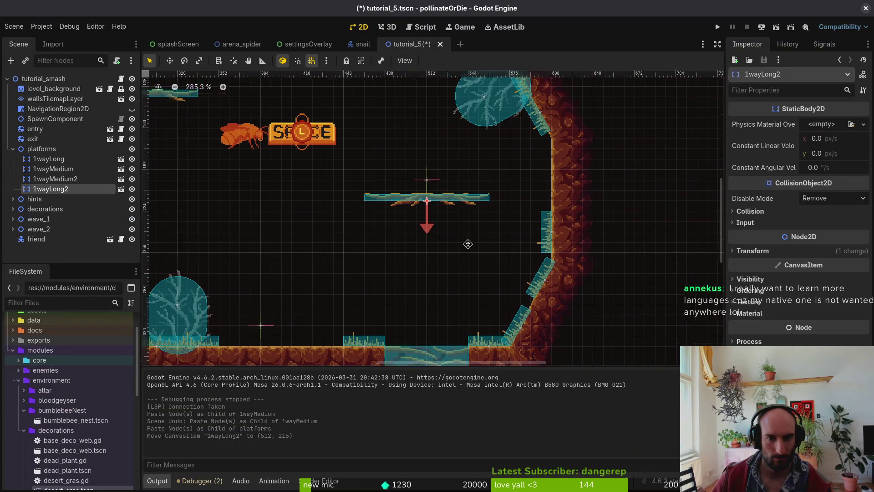
{"action": "left_click", "coordinate": [82, 158]}
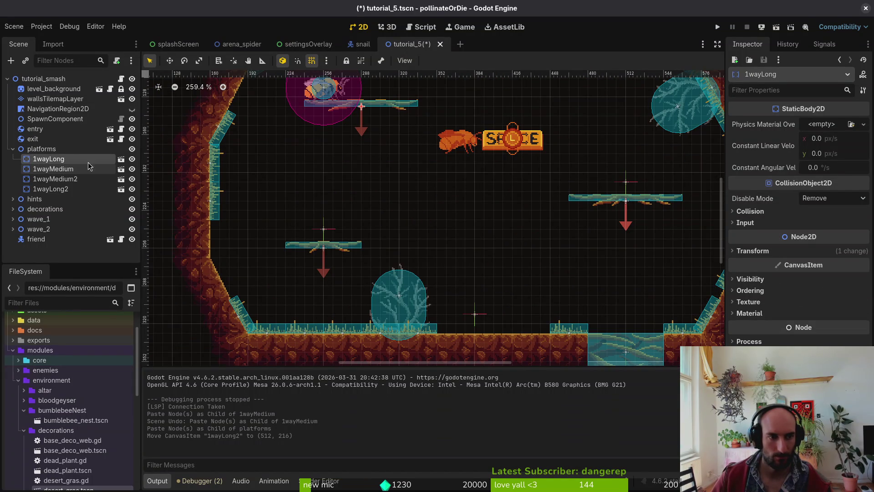
{"action": "key", "text": "ctrl+shift+v"}
{"action": "mouse_move", "coordinate": [386, 109]}
{"action": "left_mouse_down"}
{"action": "mouse_move", "coordinate": [364, 219]}
{"action": "mouse_move", "coordinate": [348, 251]}
{"action": "left_mouse_up"}
Delete 1wayMedium and 1wayMedium2, move 1wayLong up-left by the pink circle, and save tutorial_5
{"action": "left_click", "coordinate": [55, 178]}
{"action": "left_click", "coordinate": [53, 169], "text": "shift"}
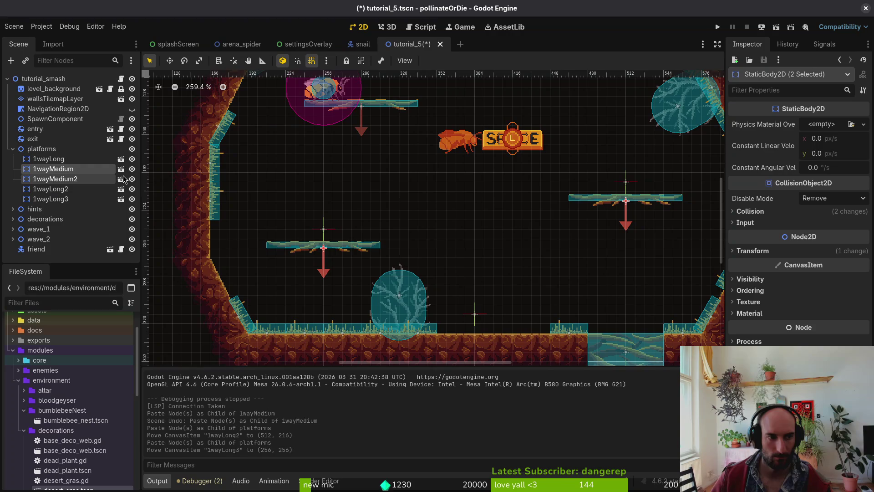
{"action": "key", "text": "Delete"}
{"action": "key", "text": "ctrl+s"}
{"action": "scroll", "coordinate": [385, 191], "scroll_direction": "down", "scroll_amount": 6}
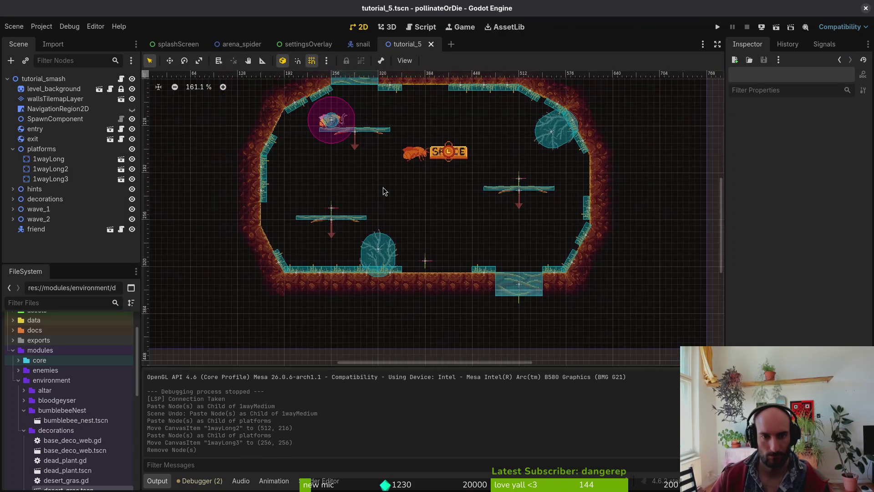
{"action": "scroll", "coordinate": [355, 170], "scroll_direction": "up", "scroll_amount": 5}
{"action": "left_click_drag", "start_coordinate": [355, 165], "coordinate": [364, 157]}
{"action": "key", "text": "Escape"}
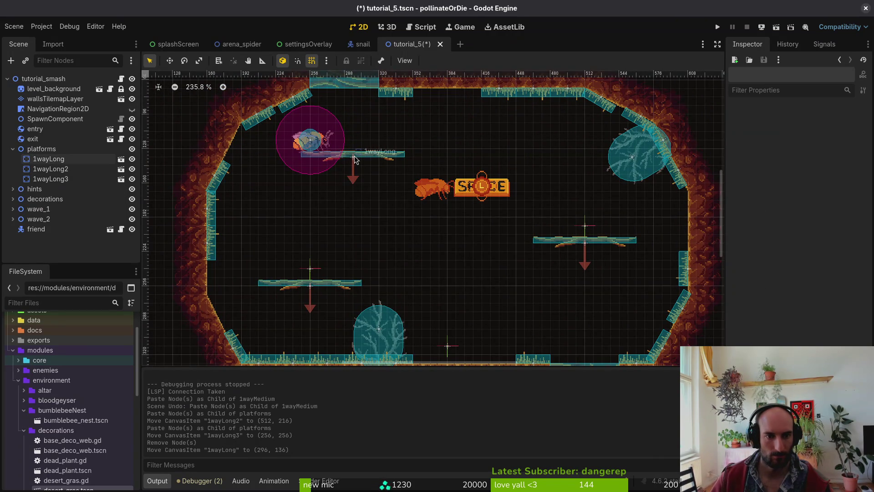
{"action": "key", "text": "ctrl+s"}
{"action": "scroll", "coordinate": [414, 227], "scroll_direction": "down", "scroll_amount": 6}
{"action": "key", "text": "ctrl+s"}
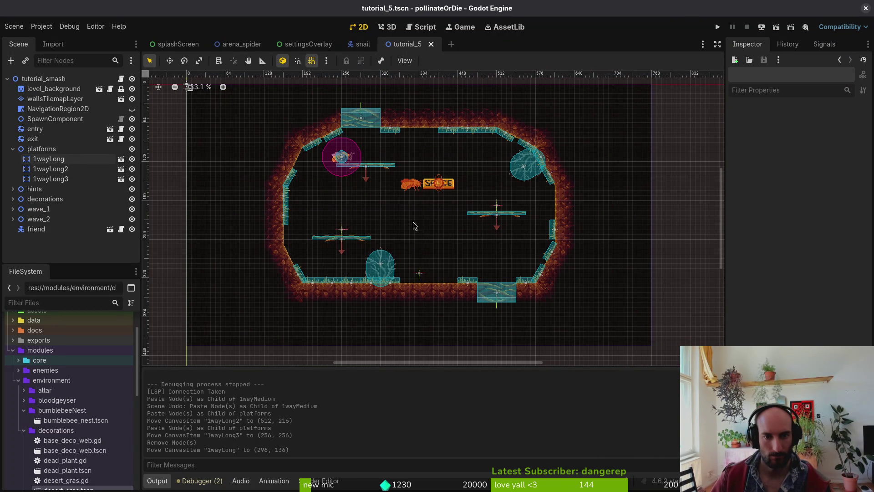
Collapse the bumblebeeNest, decorations and environment folders in FileSystem
{"action": "scroll", "coordinate": [458, 266], "scroll_direction": "down", "scroll_amount": 1}
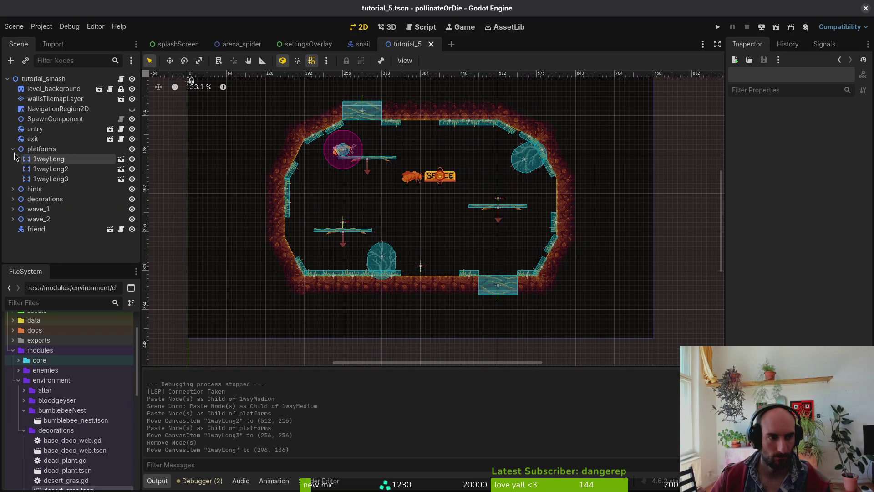
{"action": "left_click", "coordinate": [24, 410]}
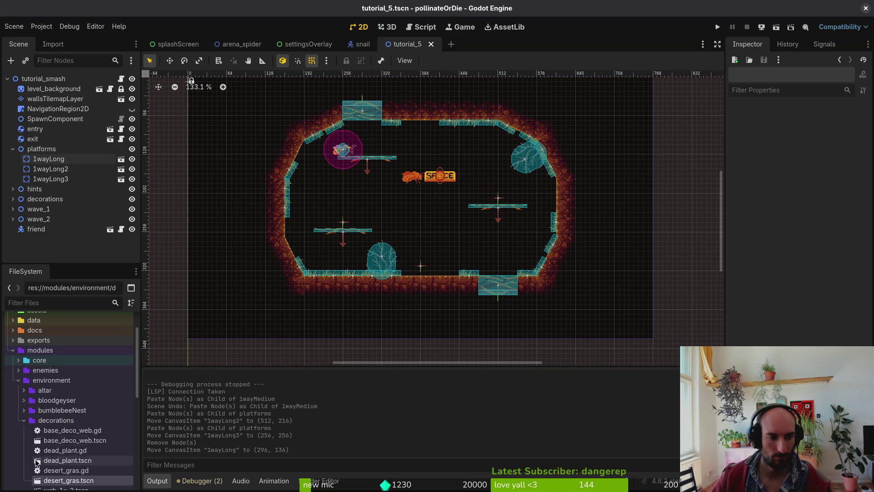
{"action": "left_click", "coordinate": [23, 420]}
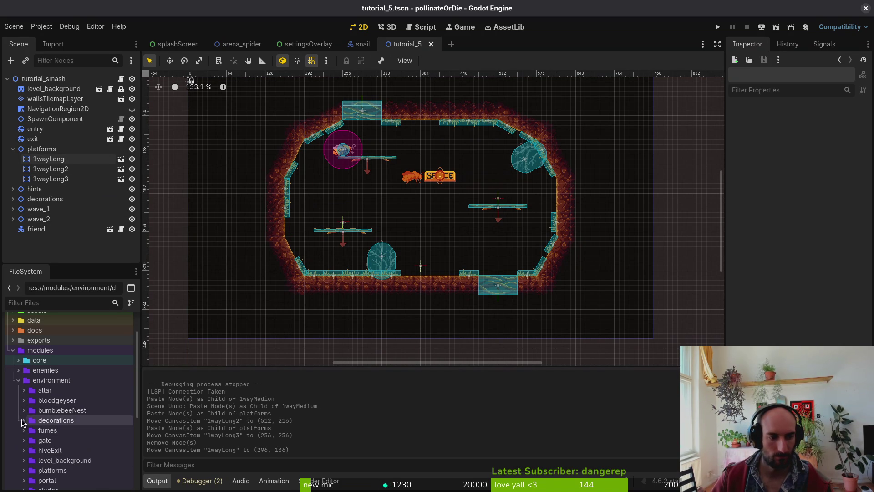
{"action": "left_click", "coordinate": [19, 380]}
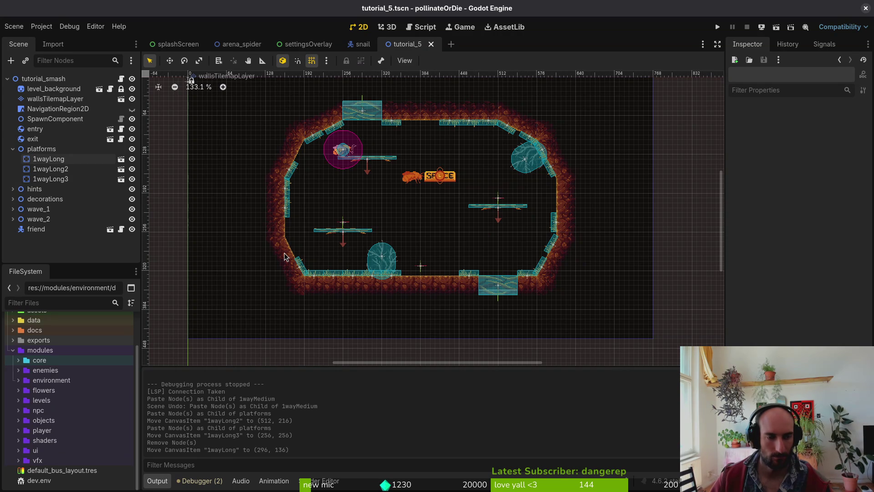
In the GitLab profile, show the Personal projects list and scroll through it
{"action": "key", "text": "alt+Tab"}
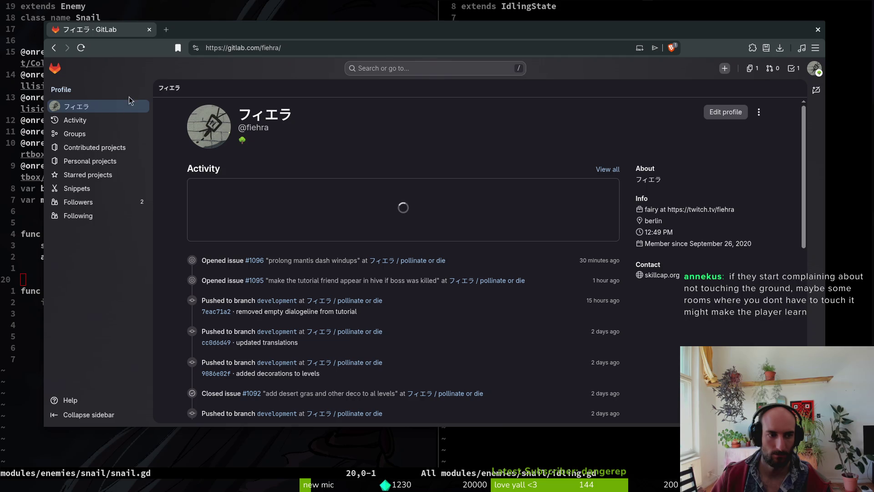
{"action": "left_click", "coordinate": [130, 161]}
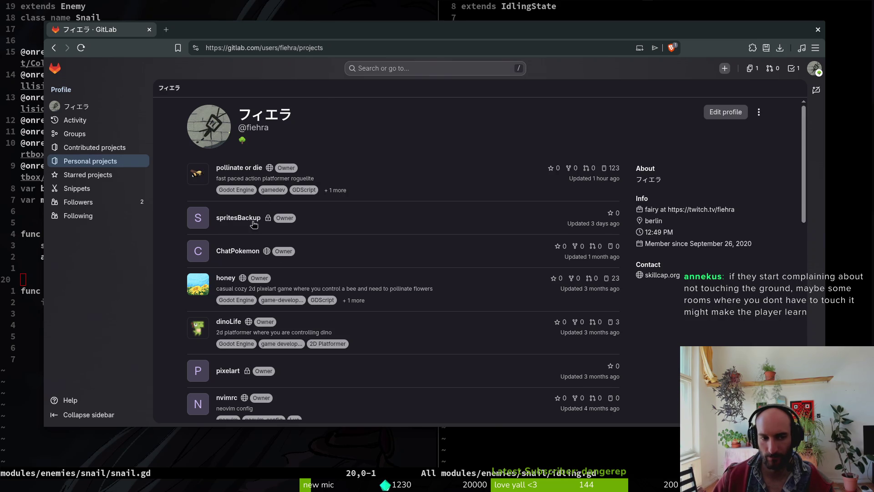
{"action": "scroll", "coordinate": [253, 224], "scroll_direction": "down", "scroll_amount": 3}
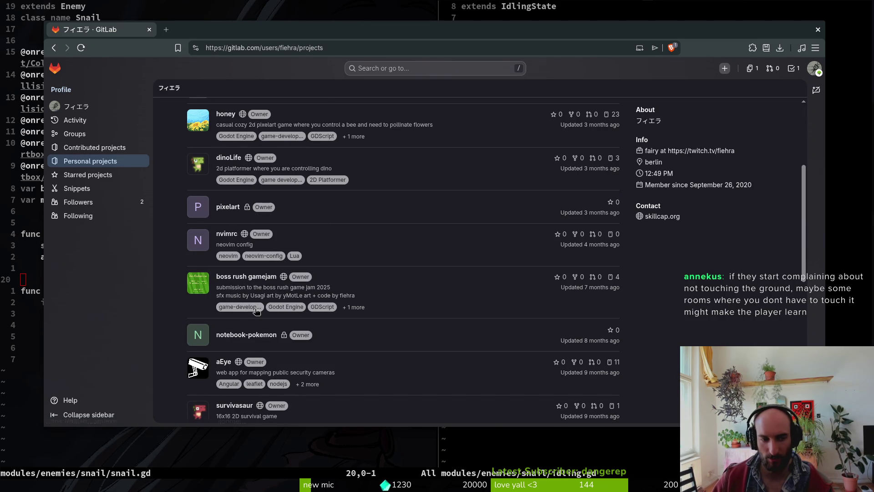
{"action": "left_click", "coordinate": [253, 279]}
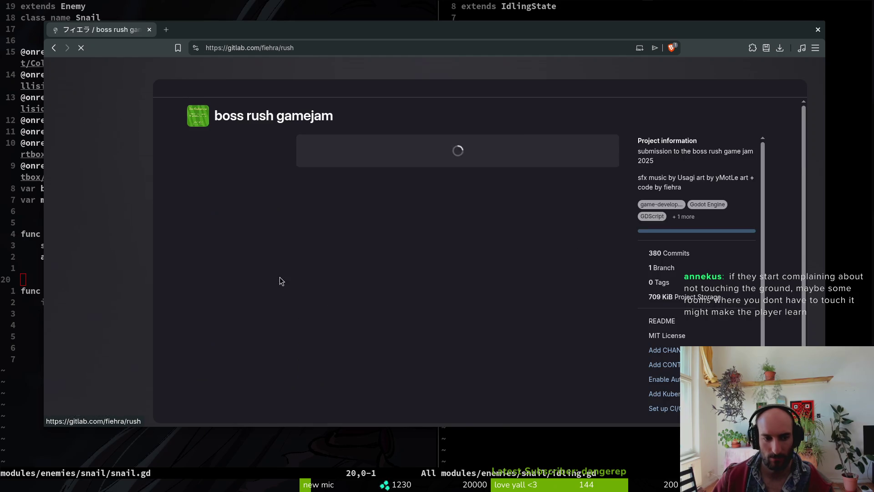
{"action": "key", "text": "alt+Left"}
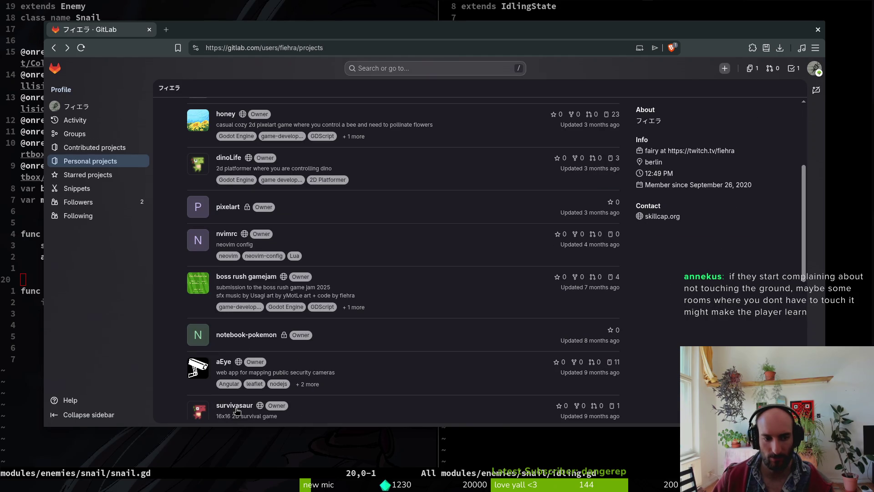
{"action": "left_click", "coordinate": [235, 407]}
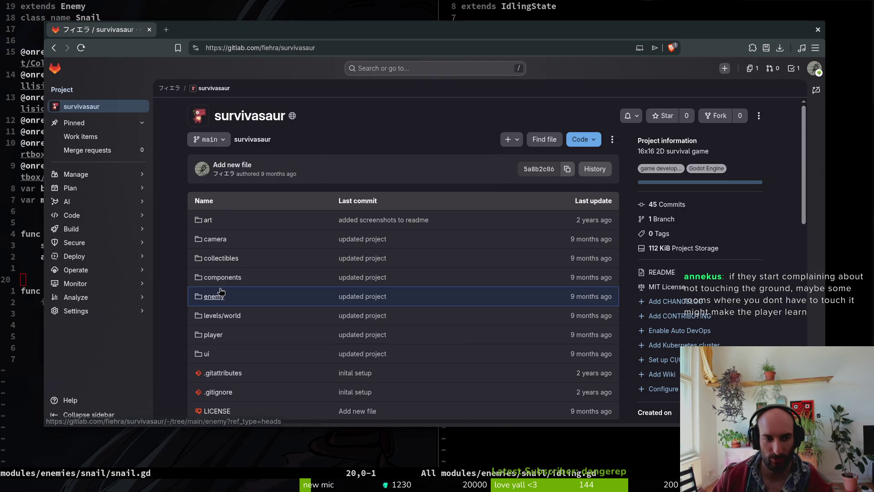
{"action": "left_click", "coordinate": [214, 296]}
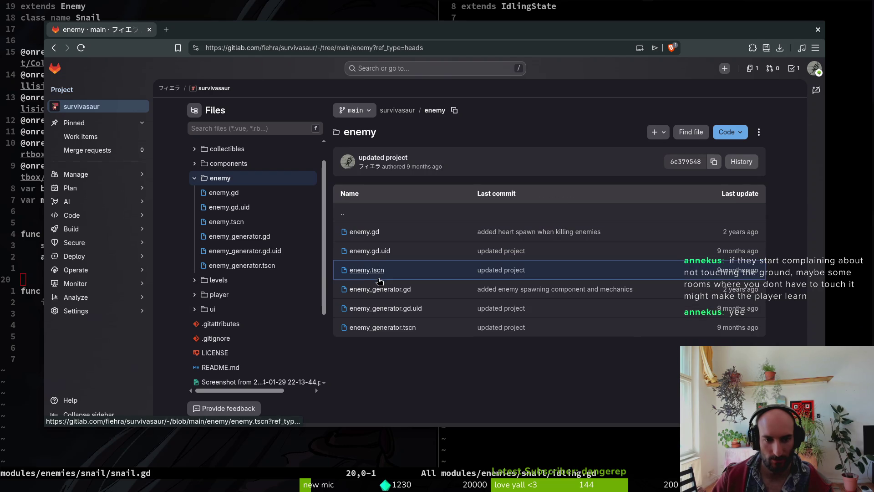
{"action": "left_click", "coordinate": [369, 234]}
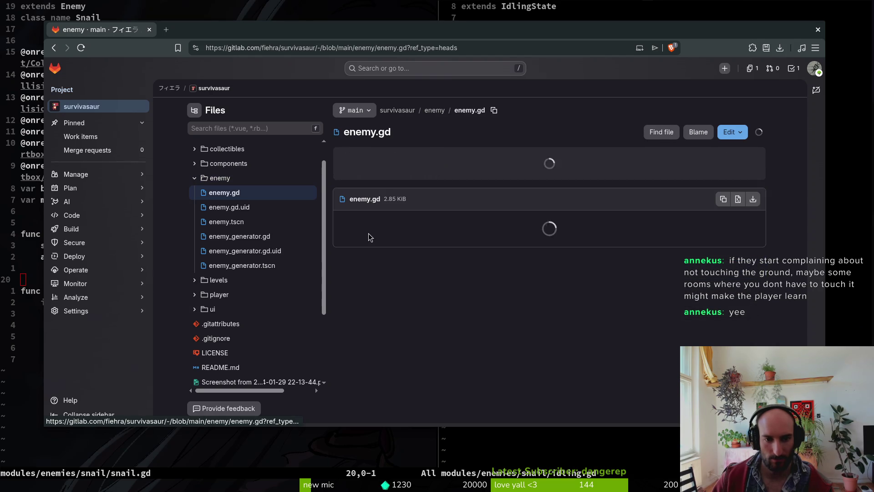
{"action": "scroll", "coordinate": [484, 262], "scroll_direction": "down", "scroll_amount": 3}
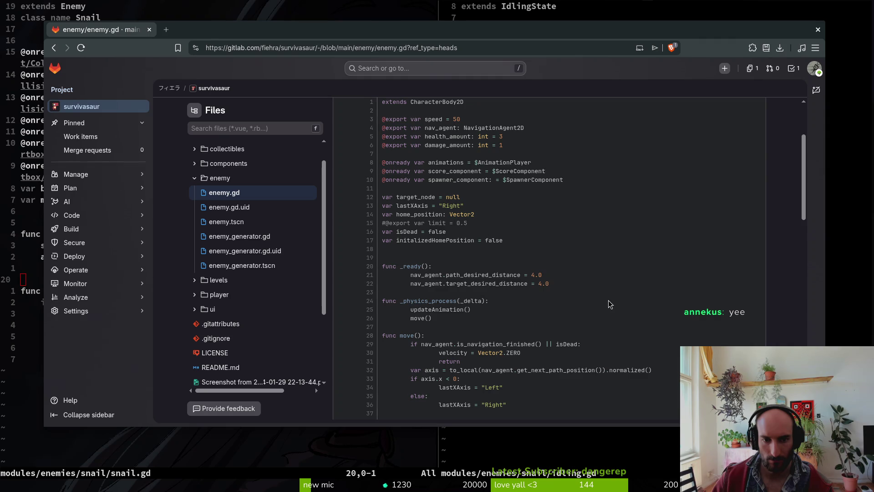
{"action": "scroll", "coordinate": [613, 303], "scroll_direction": "down", "scroll_amount": 2}
{"action": "scroll", "coordinate": [633, 287], "scroll_direction": "down", "scroll_amount": 2}
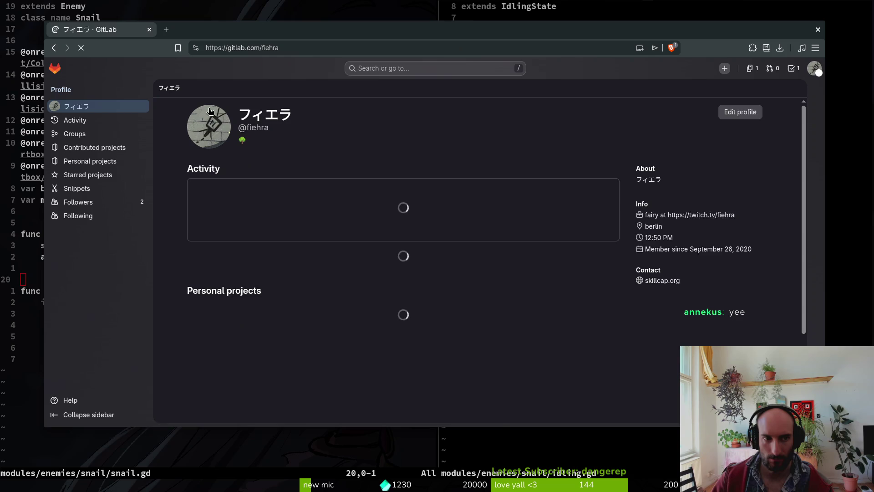
{"action": "scroll", "coordinate": [278, 312], "scroll_direction": "down", "scroll_amount": 5}
{"action": "scroll", "coordinate": [286, 287], "scroll_direction": "up", "scroll_amount": 5}
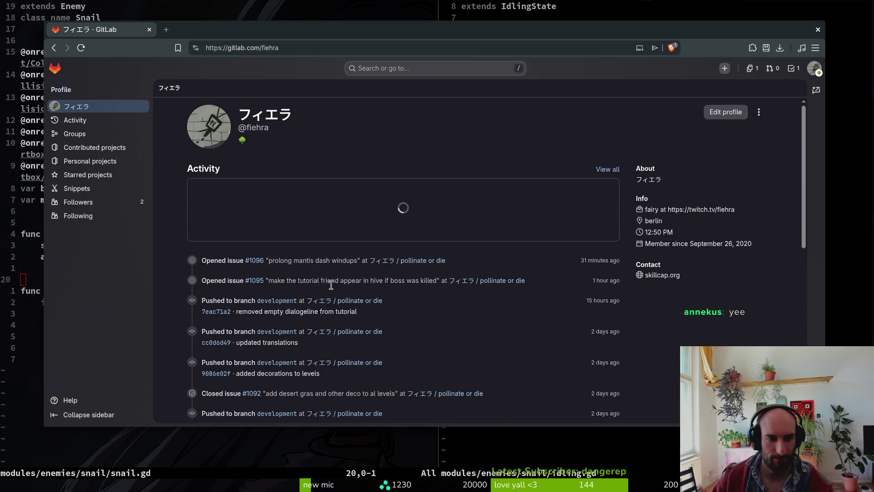
{"action": "left_click", "coordinate": [97, 167]}
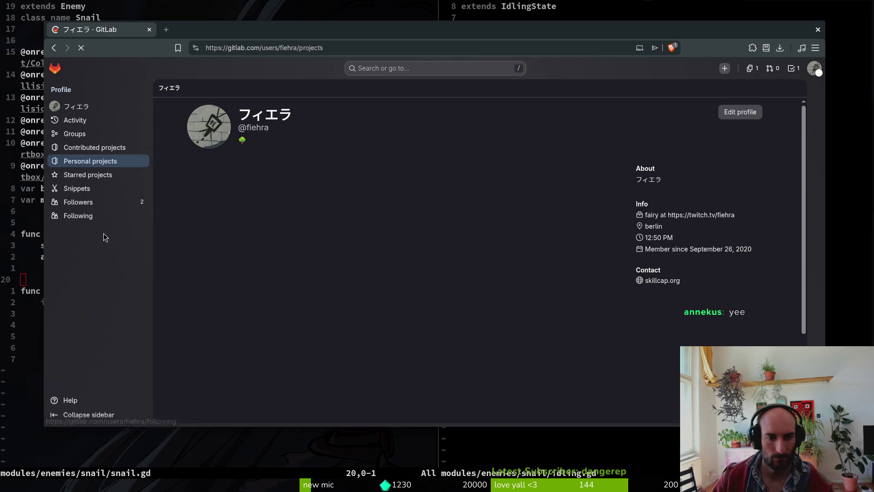
{"action": "scroll", "coordinate": [387, 348], "scroll_direction": "down", "scroll_amount": 10}
{"action": "scroll", "coordinate": [366, 326], "scroll_direction": "up", "scroll_amount": 10}
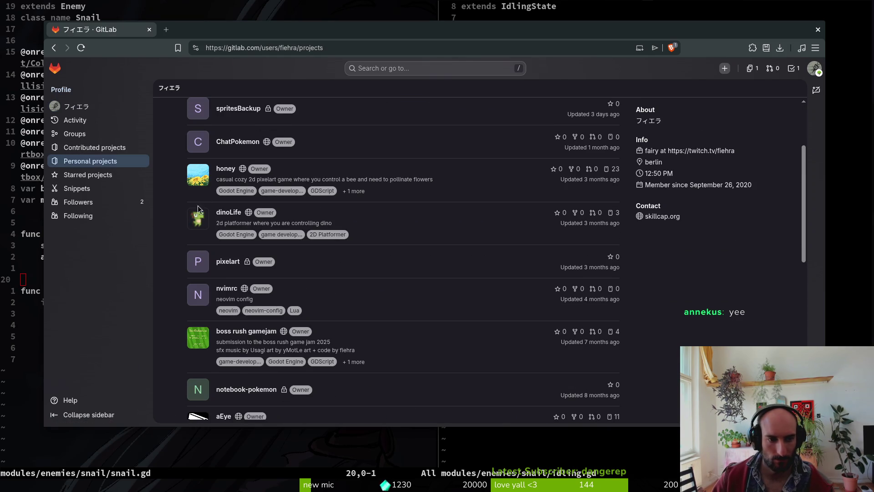